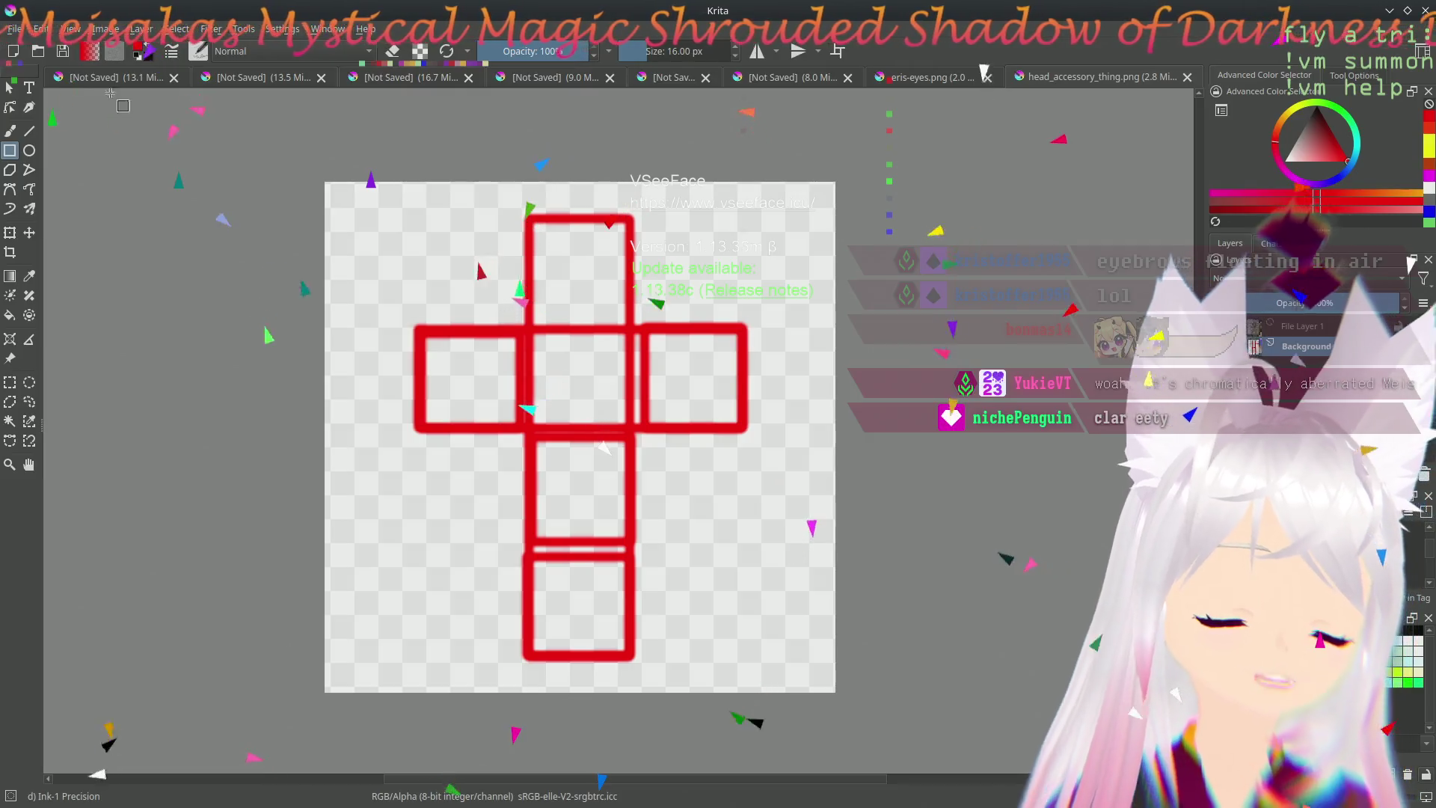
# - Export the drawing as head_accessory_thing.png, replacing the existing file, then switch to Blender
pyautogui.click(21, 29)
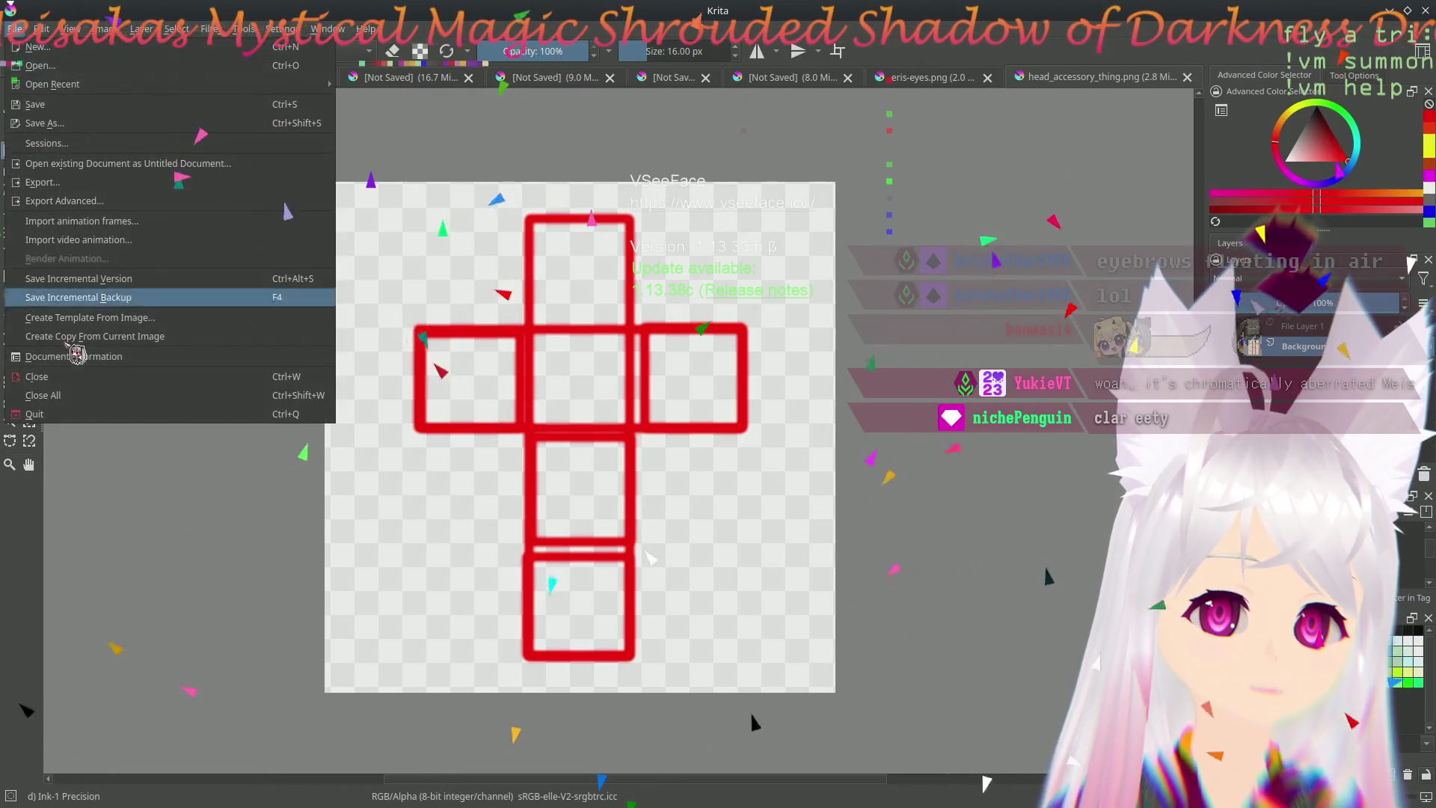
pyautogui.click(108, 187)
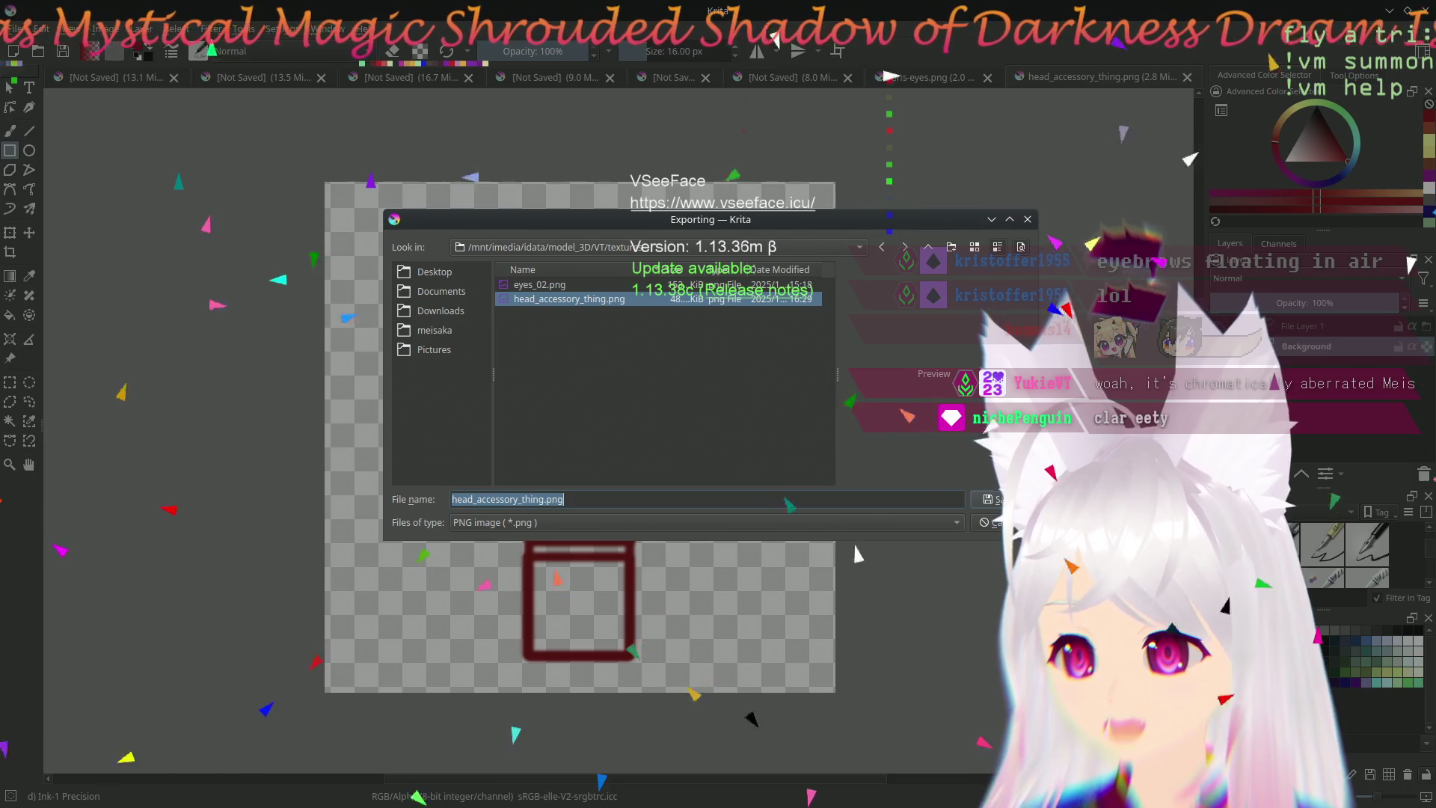
pyautogui.press('Return')
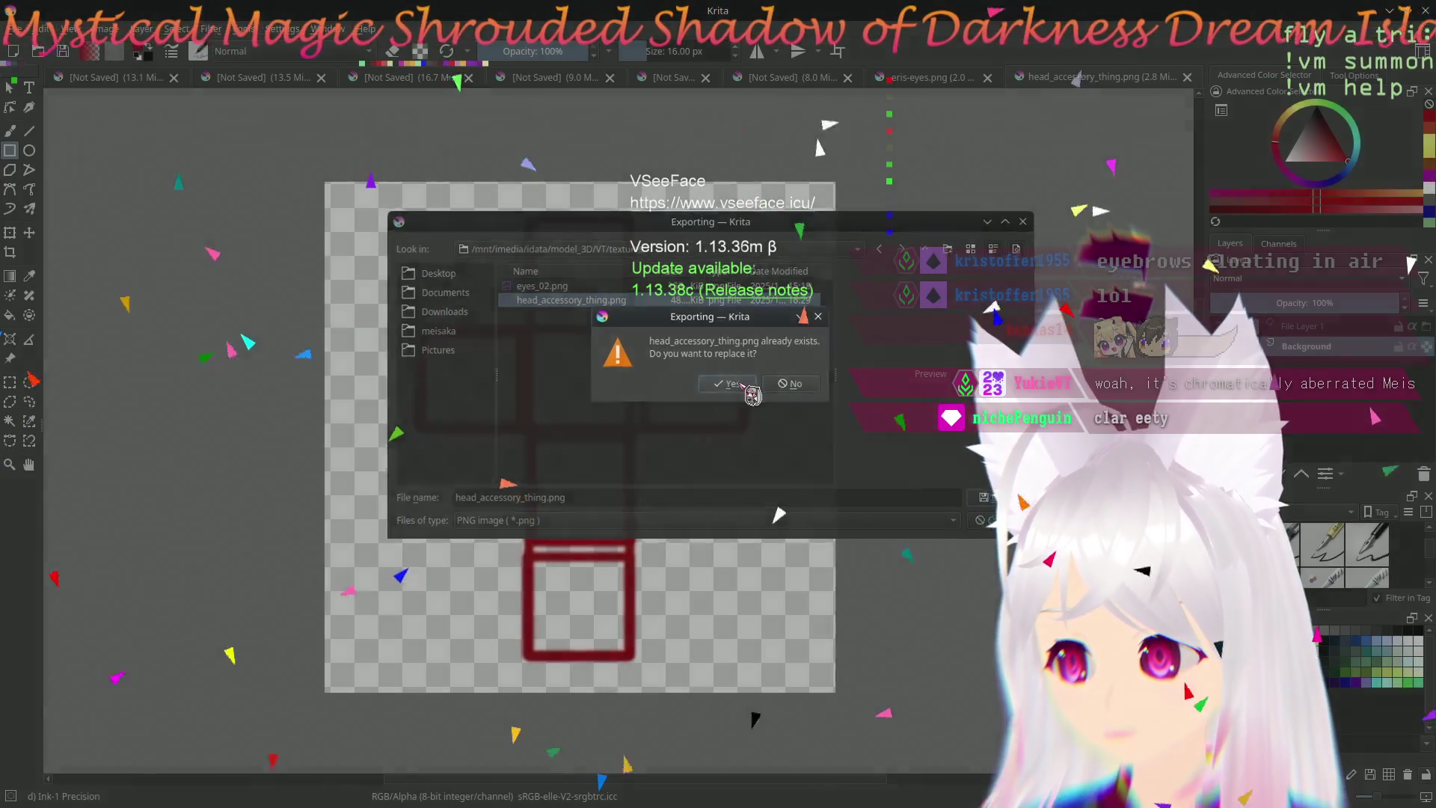
pyautogui.click(732, 384)
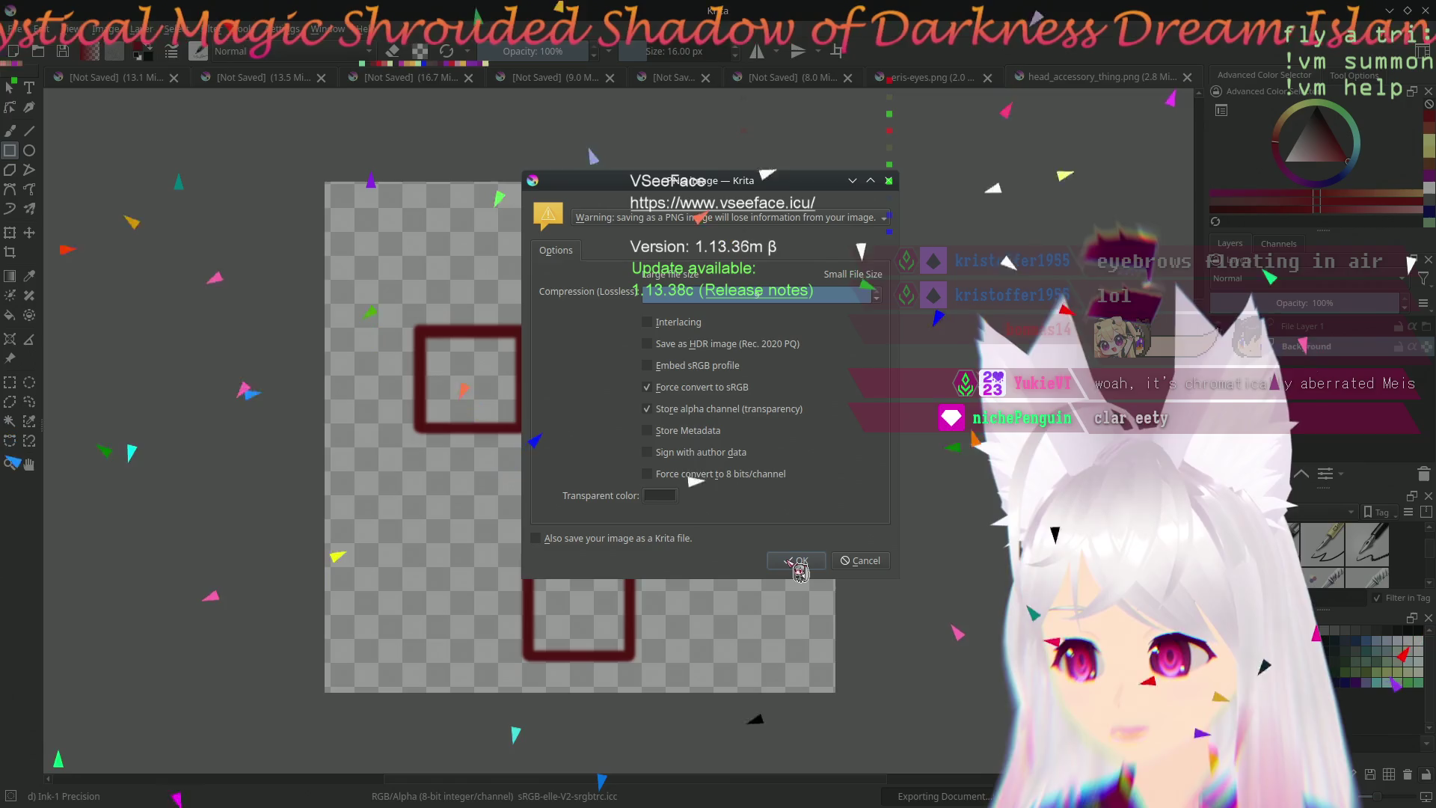
pyautogui.click(797, 561)
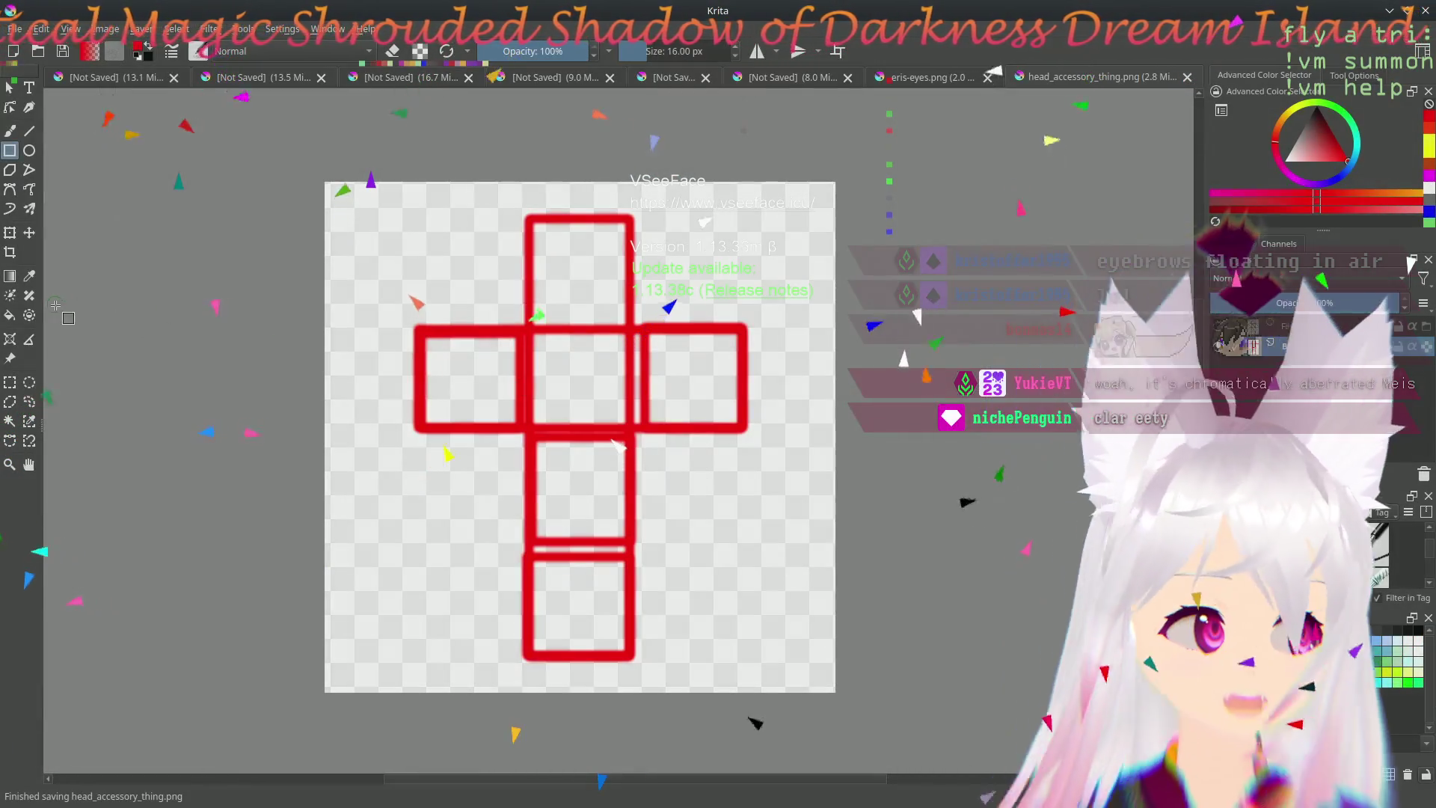
pyautogui.hotkey('alt', 'Tab')
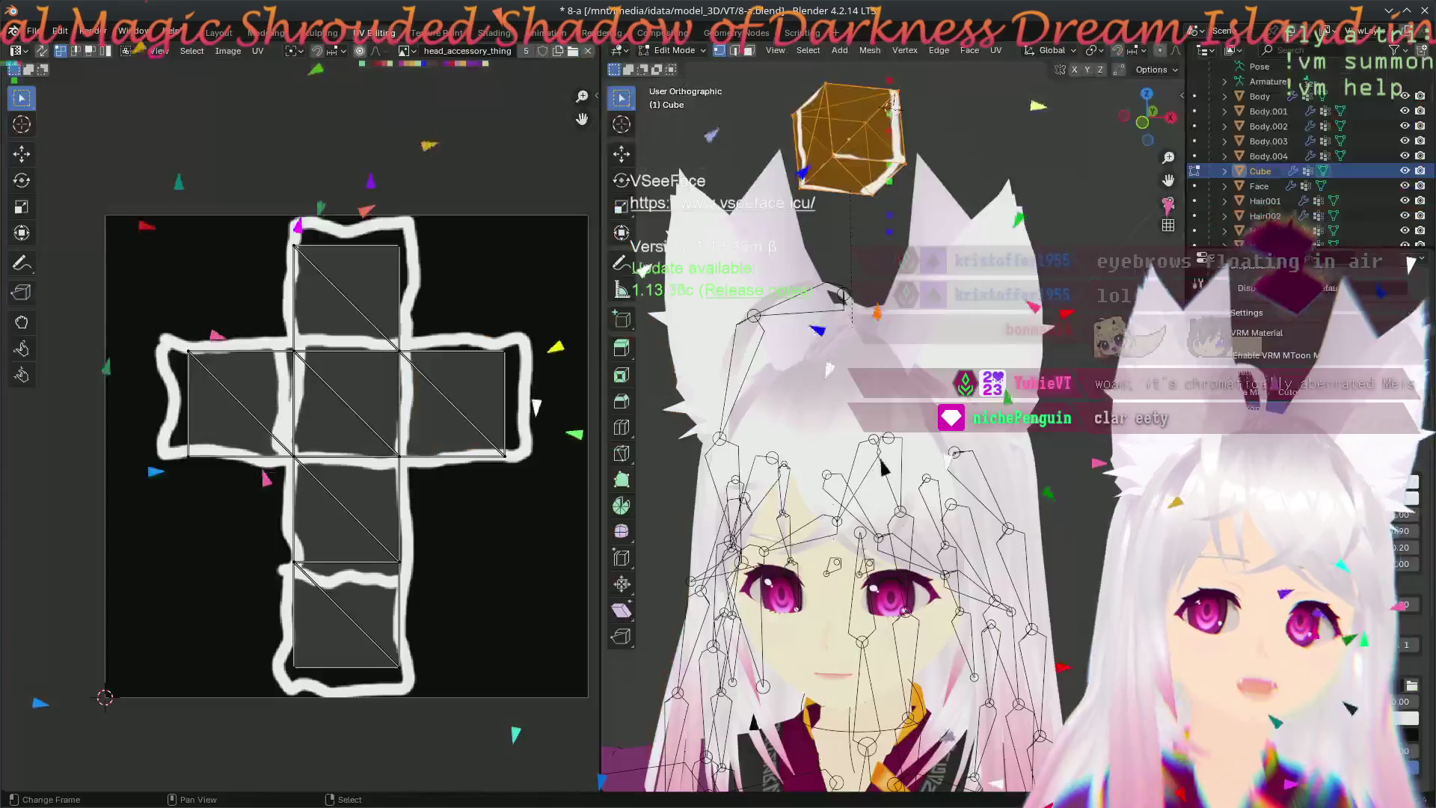
# - Reload the head_accessory_thing image so the UV editor shows the new red cross
pyautogui.click(228, 50)
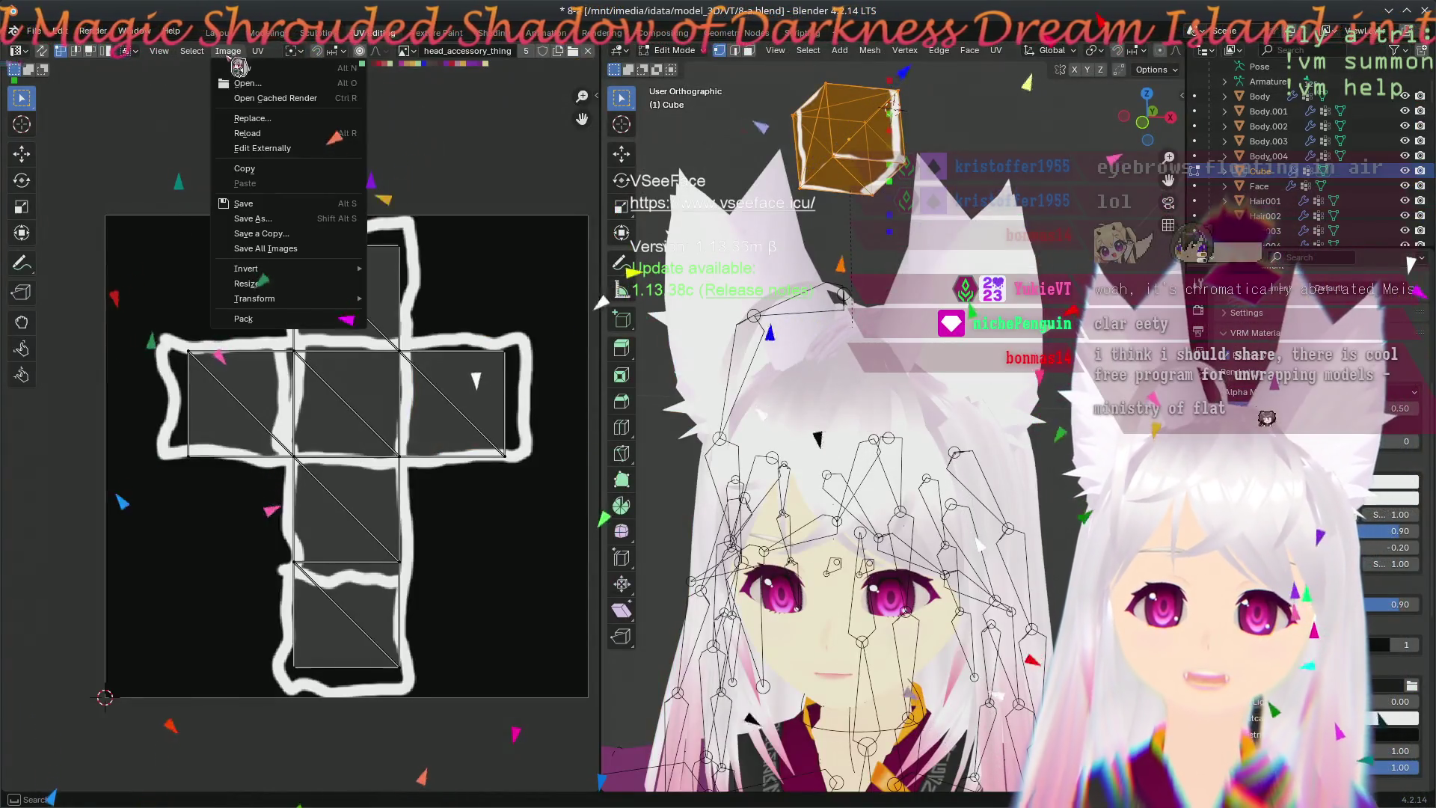
pyautogui.click(292, 134)
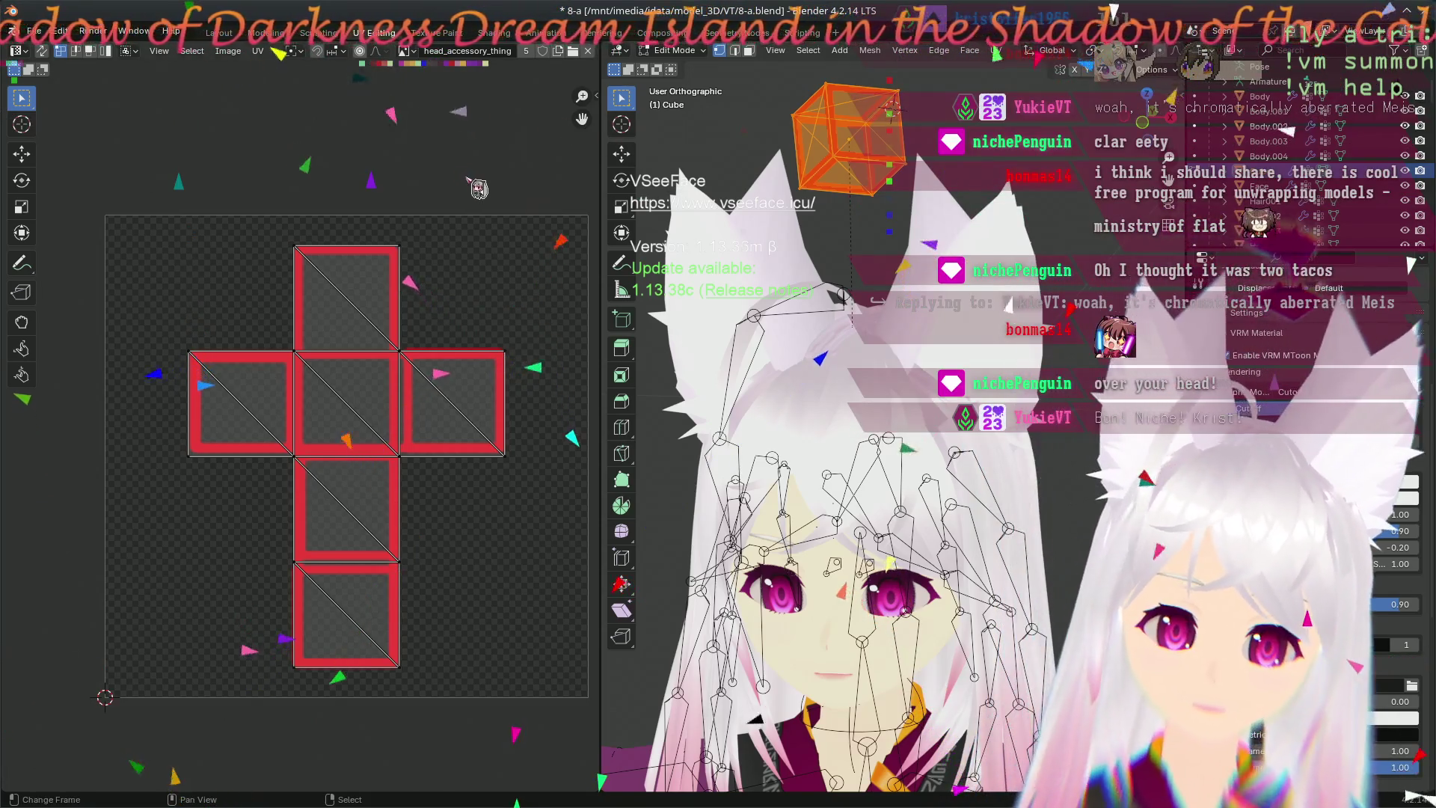
# - Export the avatar as a VRM file via File > Export > VRM
pyautogui.click(49, 32)
pyautogui.moveTo(58, 258)
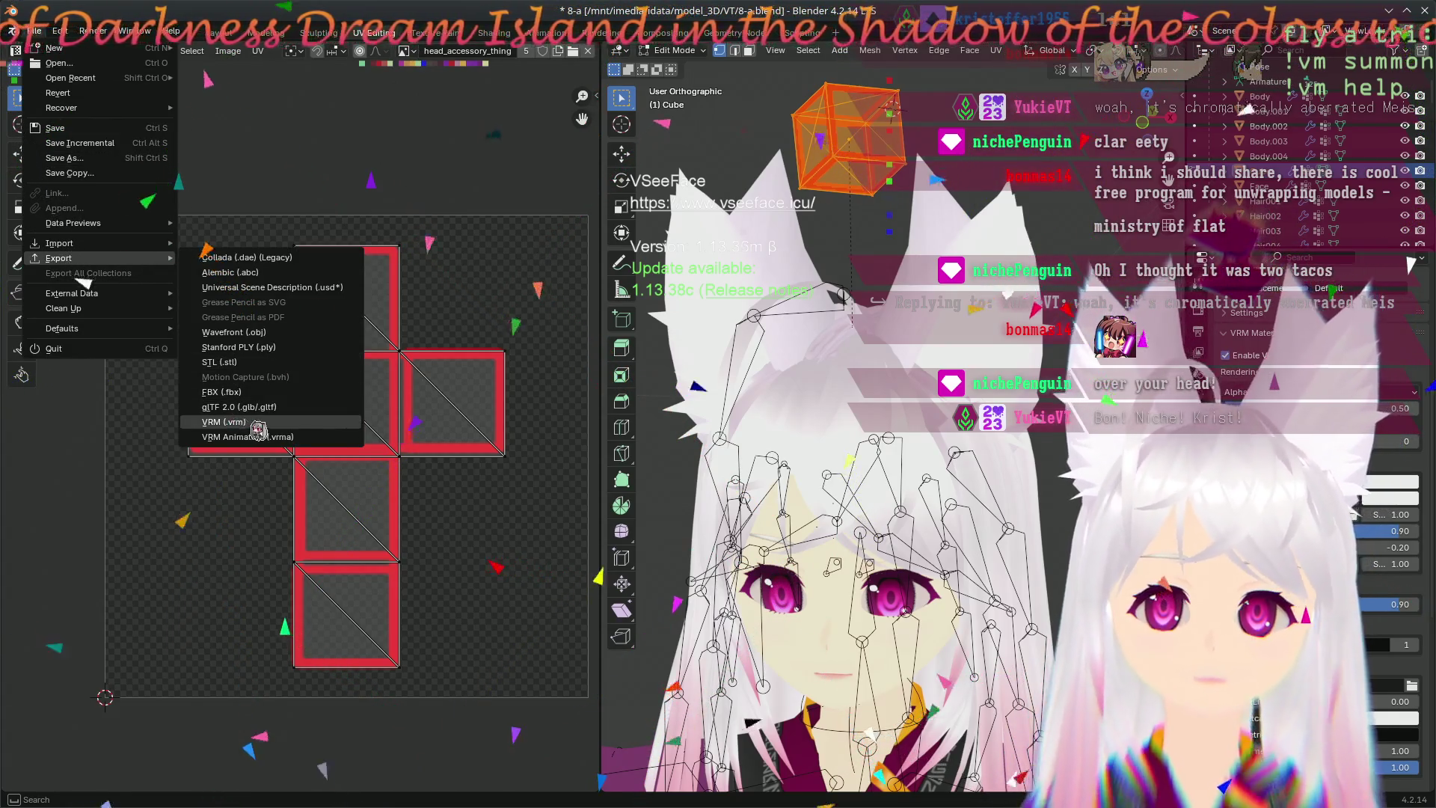
pyautogui.click(244, 430)
pyautogui.press('Return')
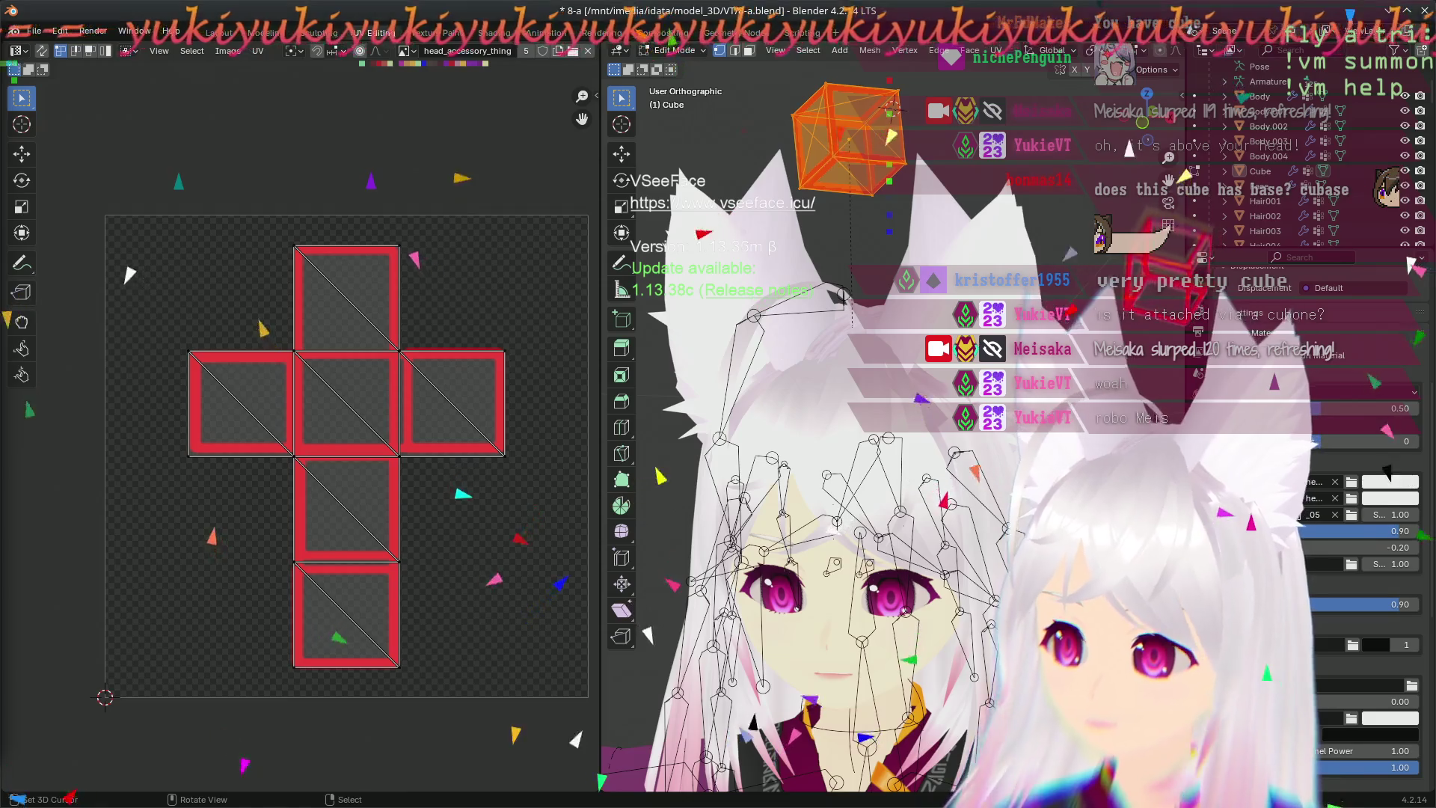
# - Rotate the cube above the head to a new angle, cancelling a second rotation attempt
pyautogui.press('r')
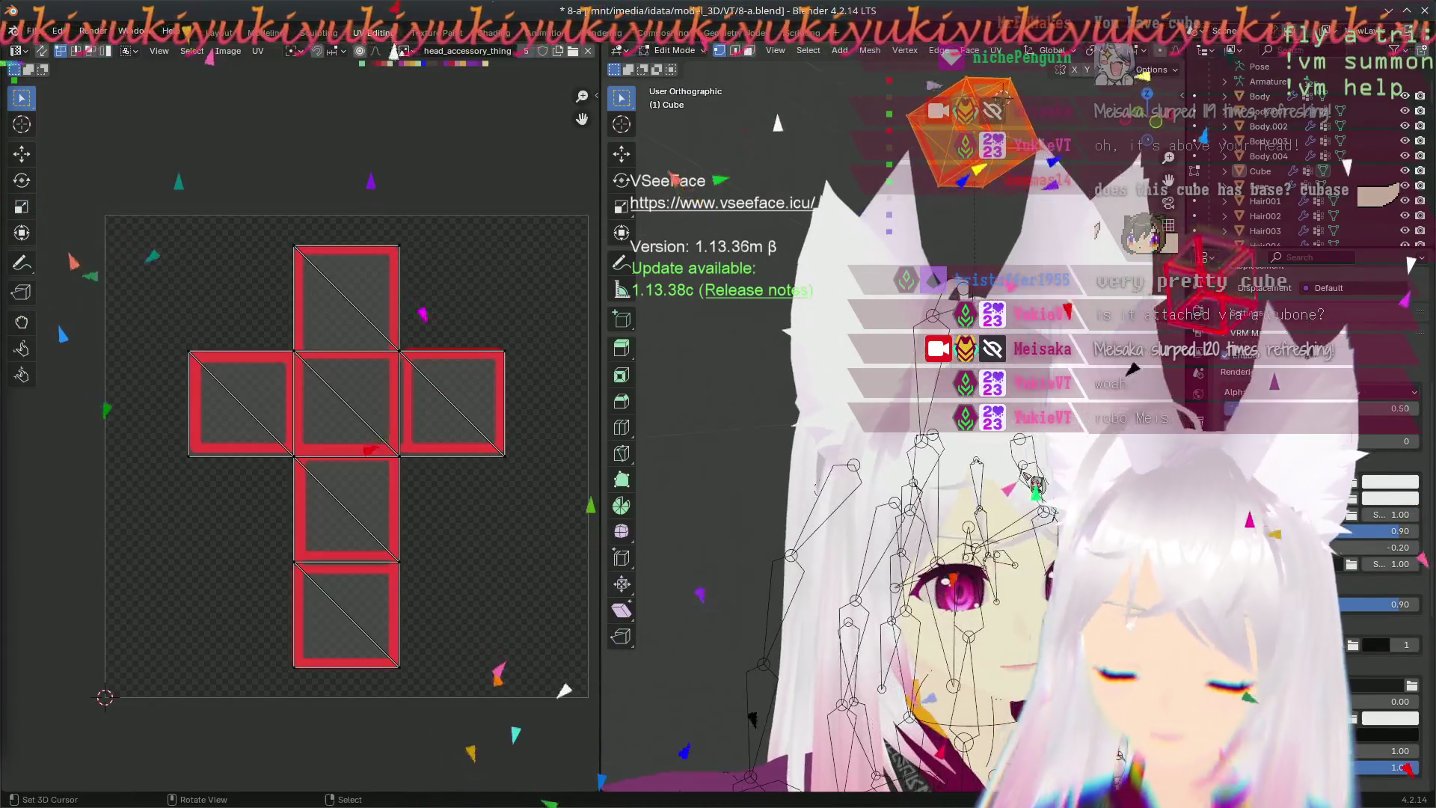
pyautogui.click(914, 168)
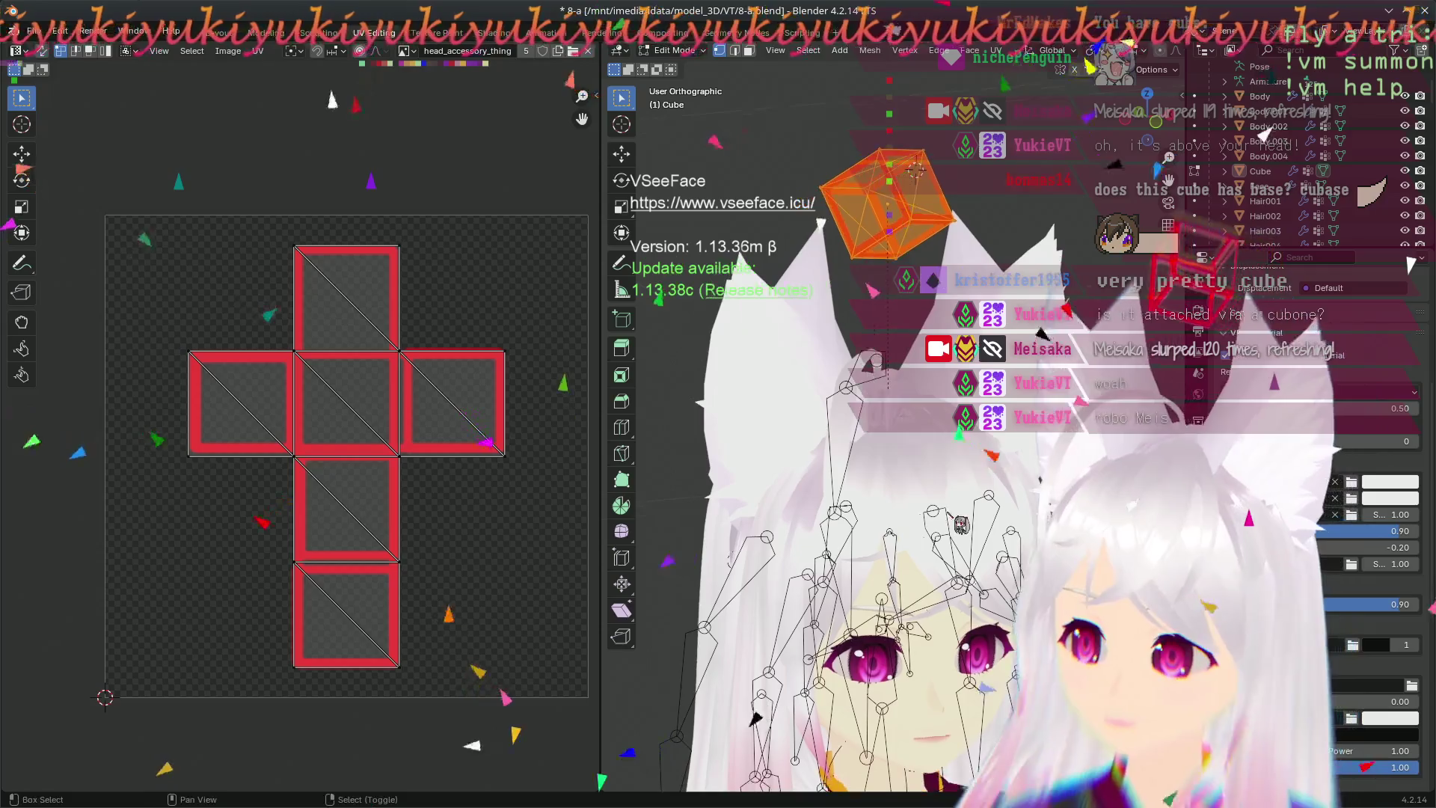
pyautogui.press('r')
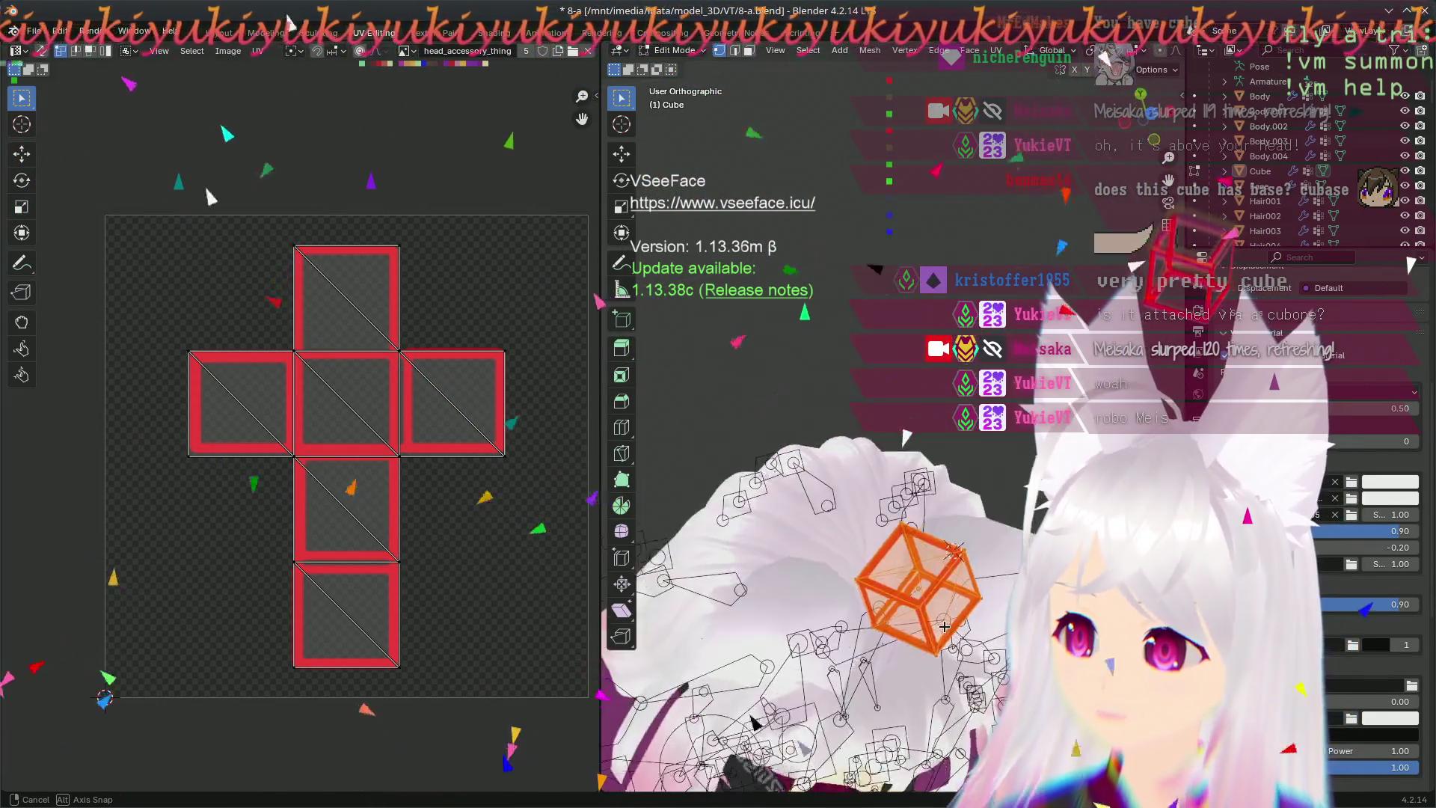
pyautogui.press('Escape')
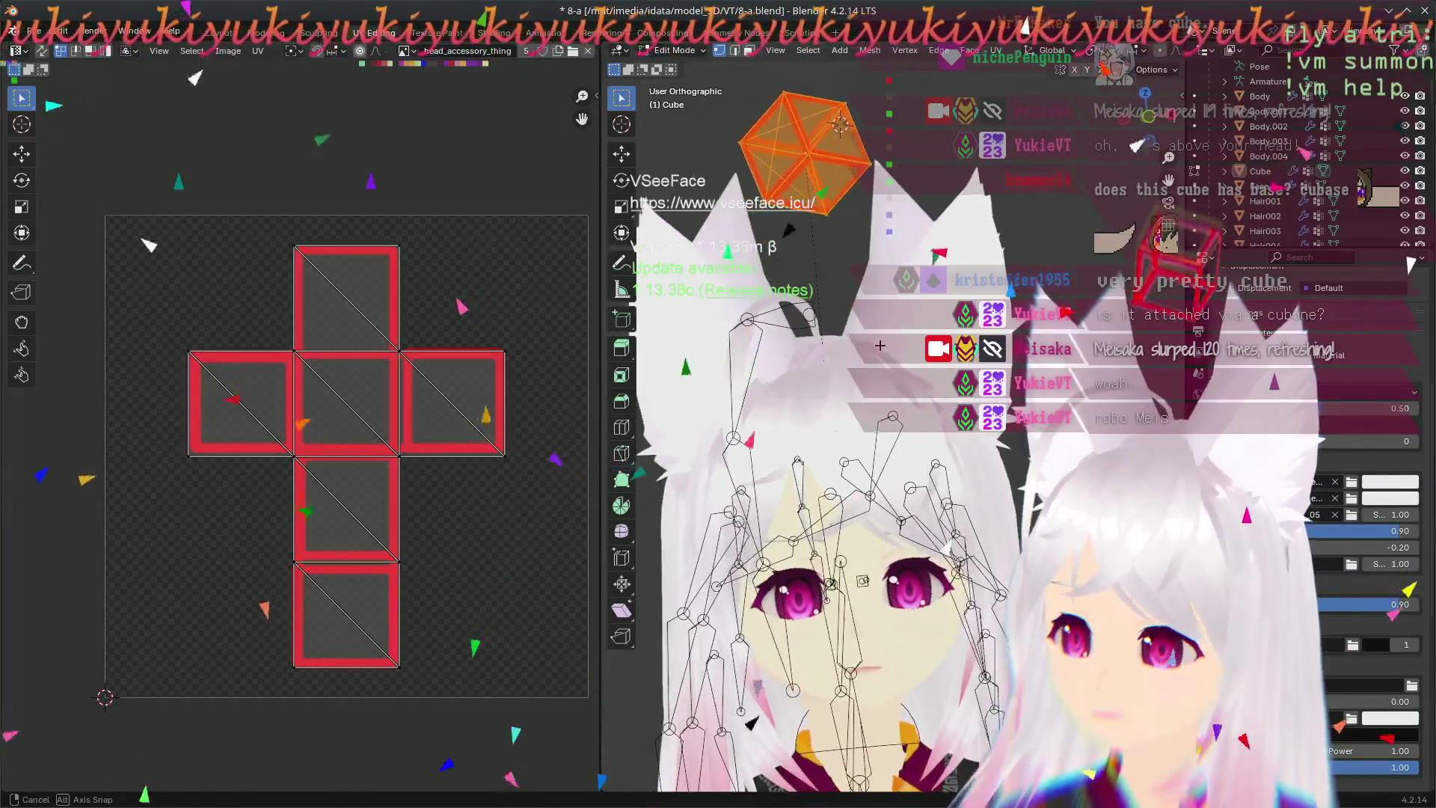
# - Undo and redo the cube's face selection changes, then leave edit mode
pyautogui.click(117, 270)
pyautogui.press('g')
pyautogui.hotkey('ctrl', 'z')
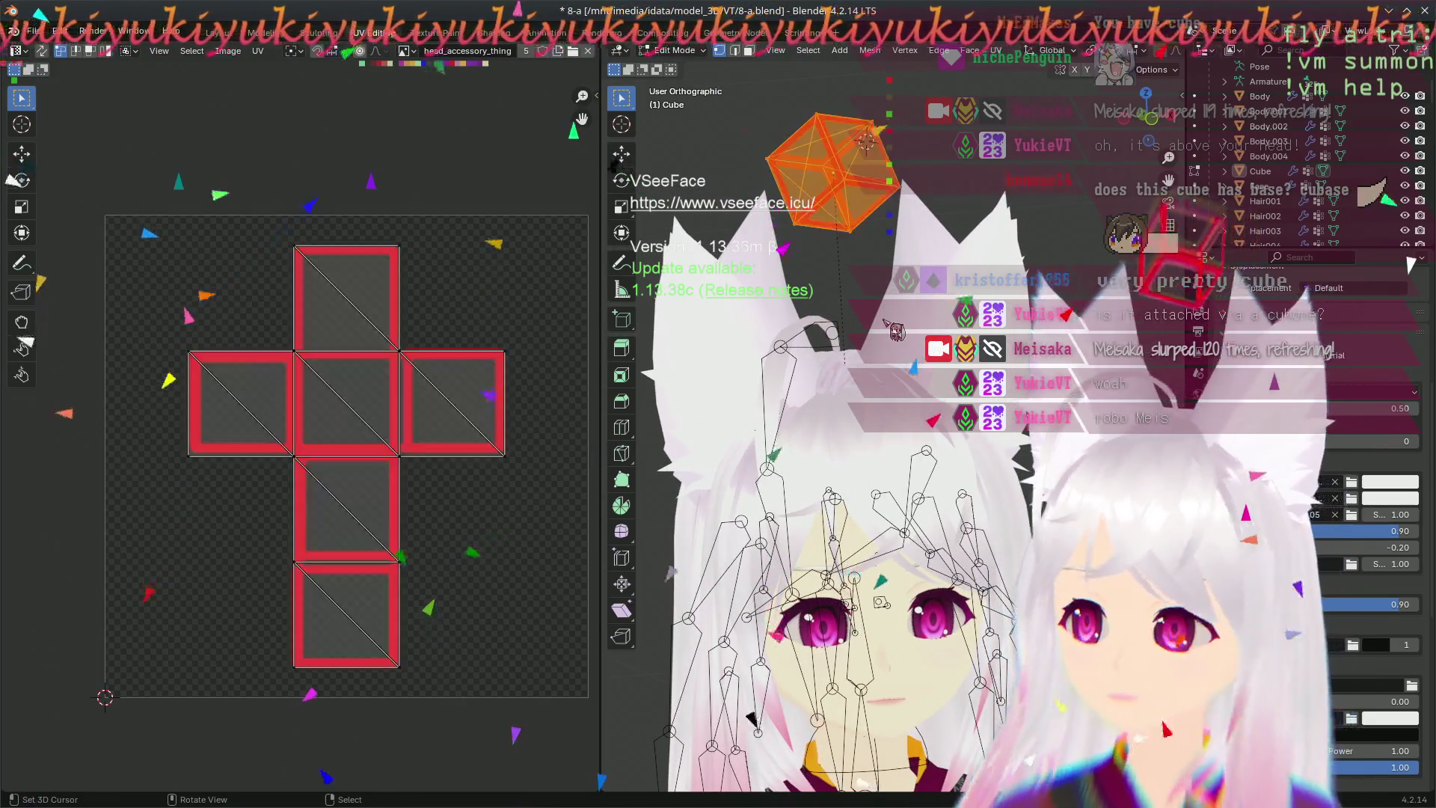
pyautogui.hotkey('ctrl', 'shift', 'z')
pyautogui.hotkey('ctrl', 'z')
pyautogui.hotkey('ctrl', 'shift', 'z')
pyautogui.press('Tab')
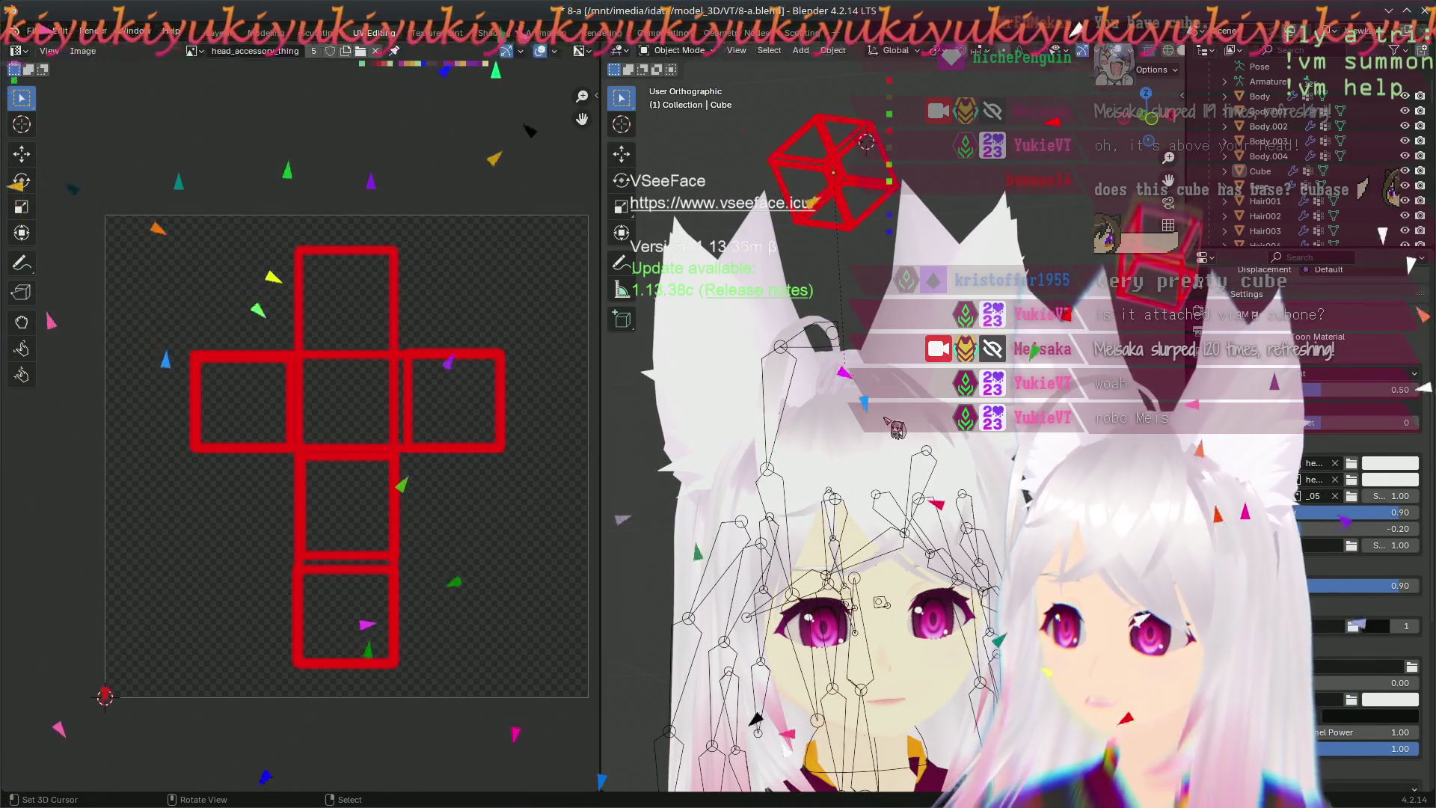
# - Switch to the UV Editing workspace and make the Body mesh the active object
pyautogui.moveTo(894, 326)
pyautogui.mouseDown(button='middle')
pyautogui.moveTo(807, 576)
pyautogui.moveTo(646, 681)
pyautogui.moveTo(900, 406)
pyautogui.mouseUp(button='middle')
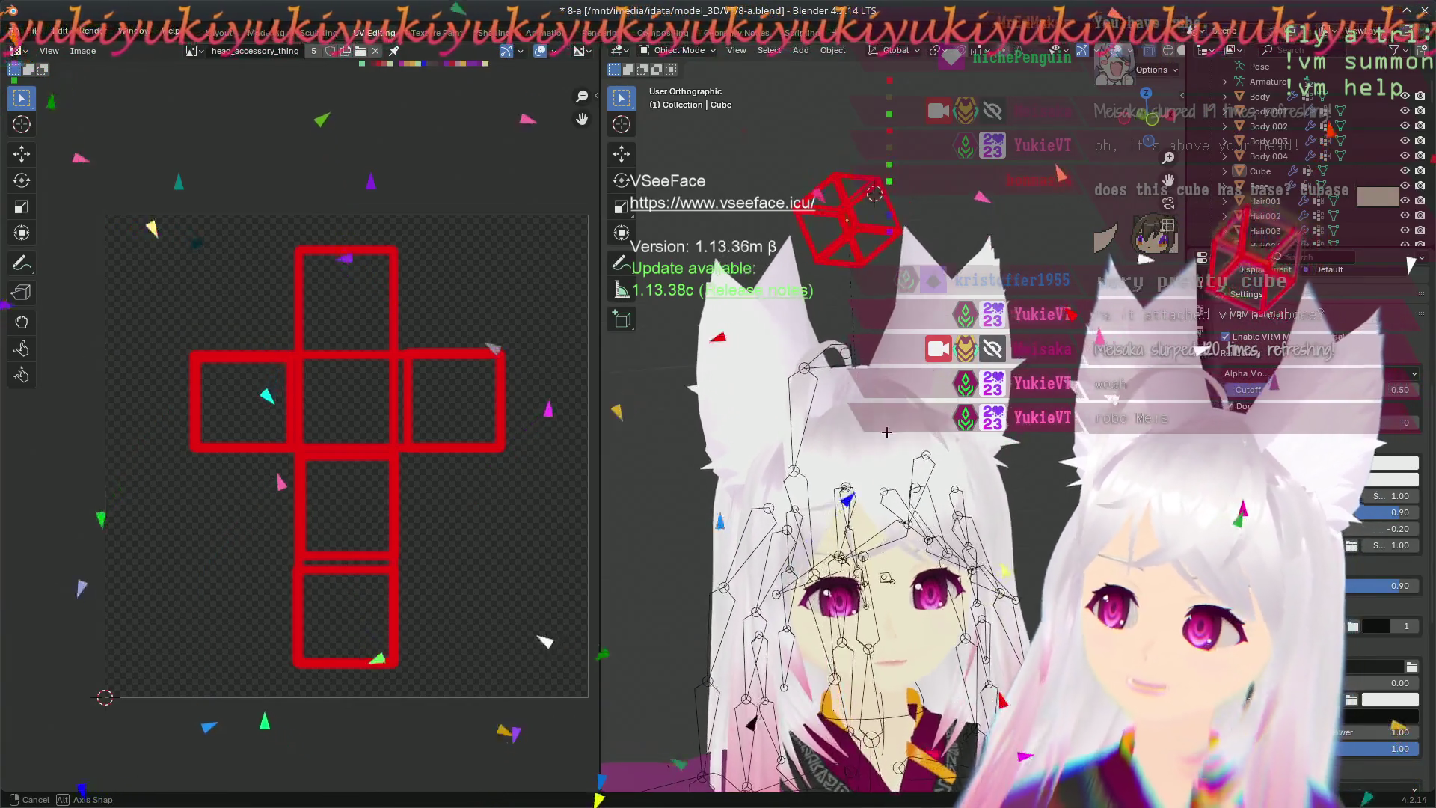
pyautogui.moveTo(901, 405)
pyautogui.mouseDown(button='middle')
pyautogui.moveTo(804, 554)
pyautogui.moveTo(850, 393)
pyautogui.mouseUp(button='middle')
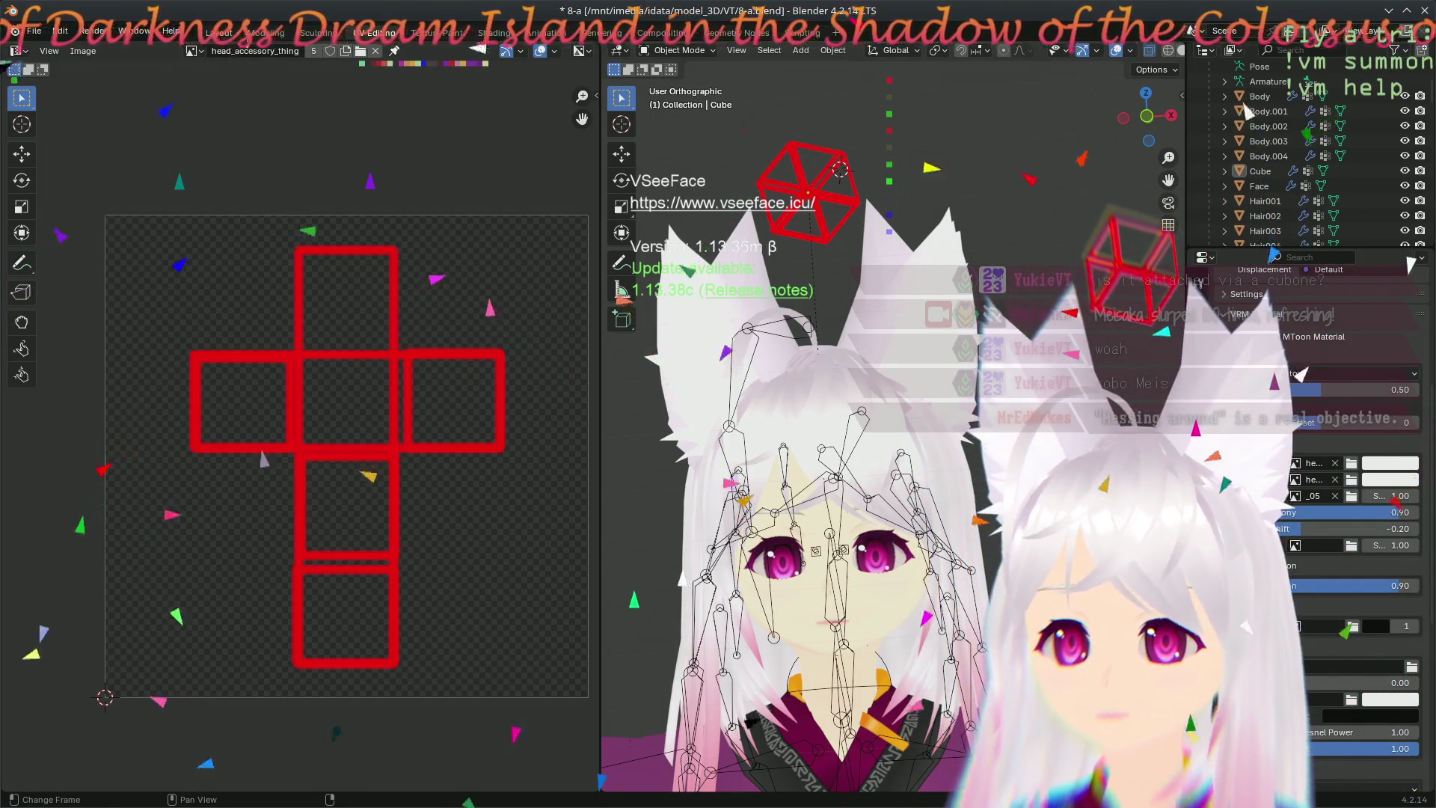
pyautogui.scroll(3, 365, 113)
pyautogui.scroll(-3, 365, 113)
pyautogui.scroll(-3, 365, 112)
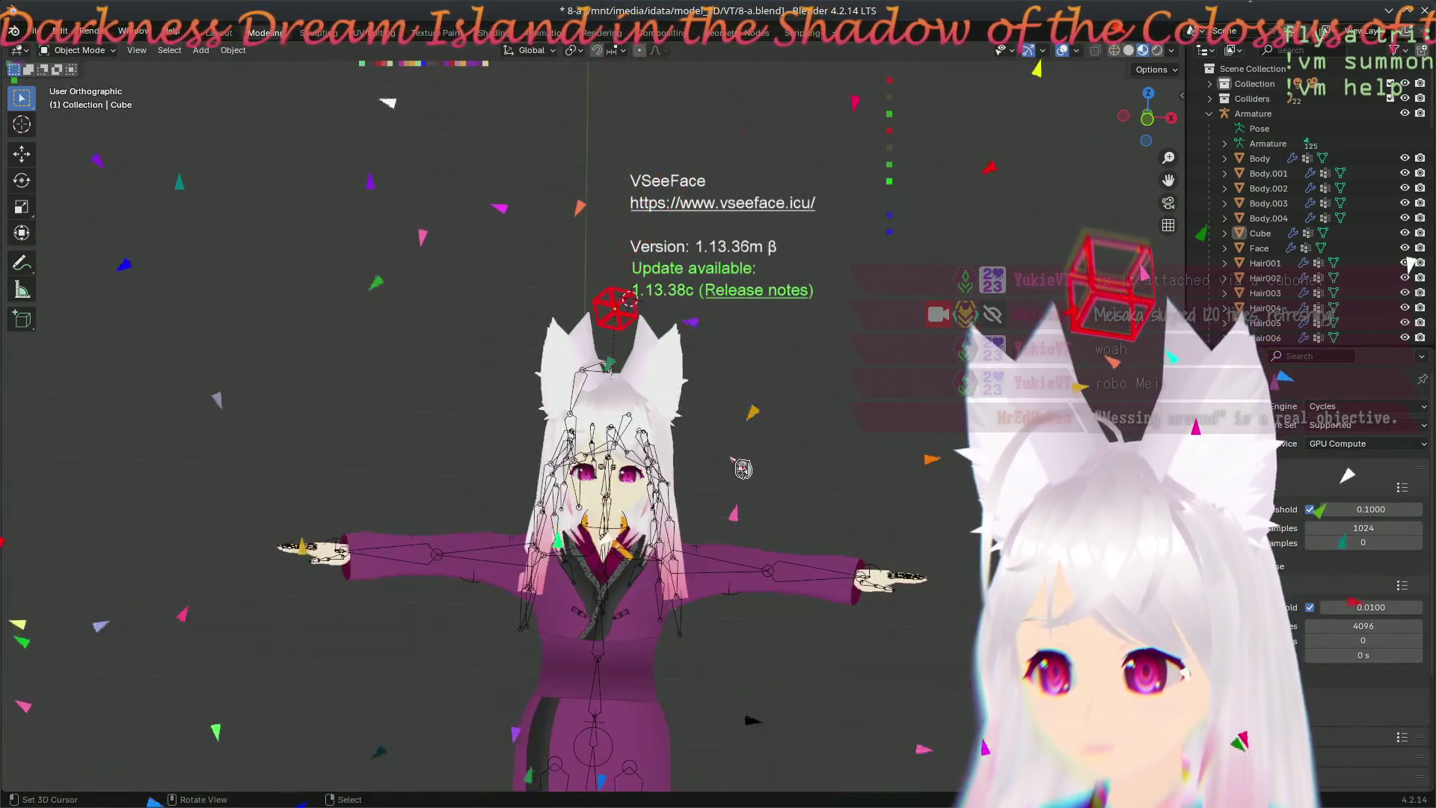
pyautogui.scroll(2, 365, 112)
pyautogui.click(375, 33)
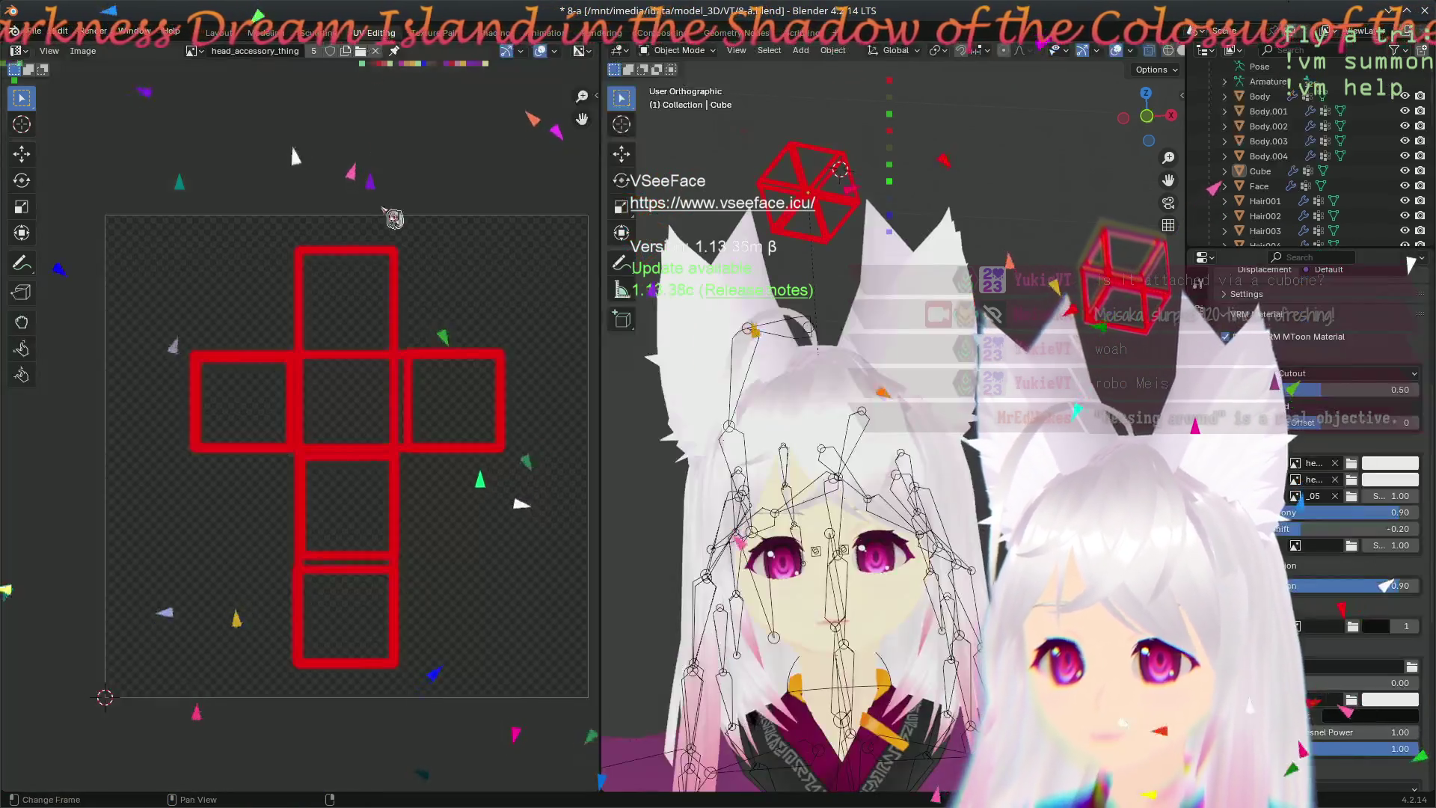
pyautogui.scroll(-3, 826, 534)
pyautogui.scroll(2, 827, 539)
pyautogui.scroll(2, 830, 543)
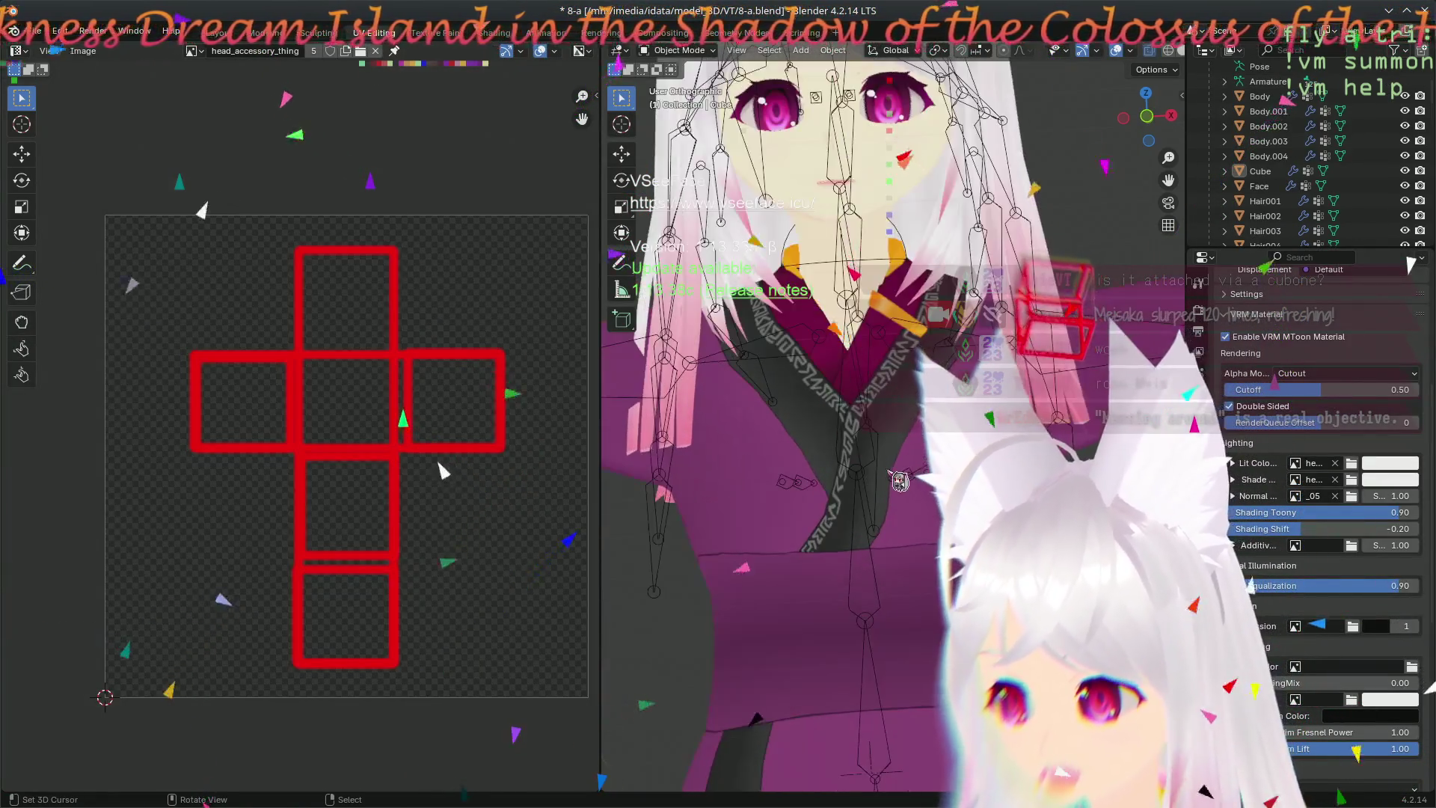
pyautogui.scroll(2, 832, 549)
pyautogui.click(830, 546)
pyautogui.scroll(-2, 834, 505)
# - Edit the Body mesh, select all, and show the _15 clothing texture behind its UVs
pyautogui.press('Tab')
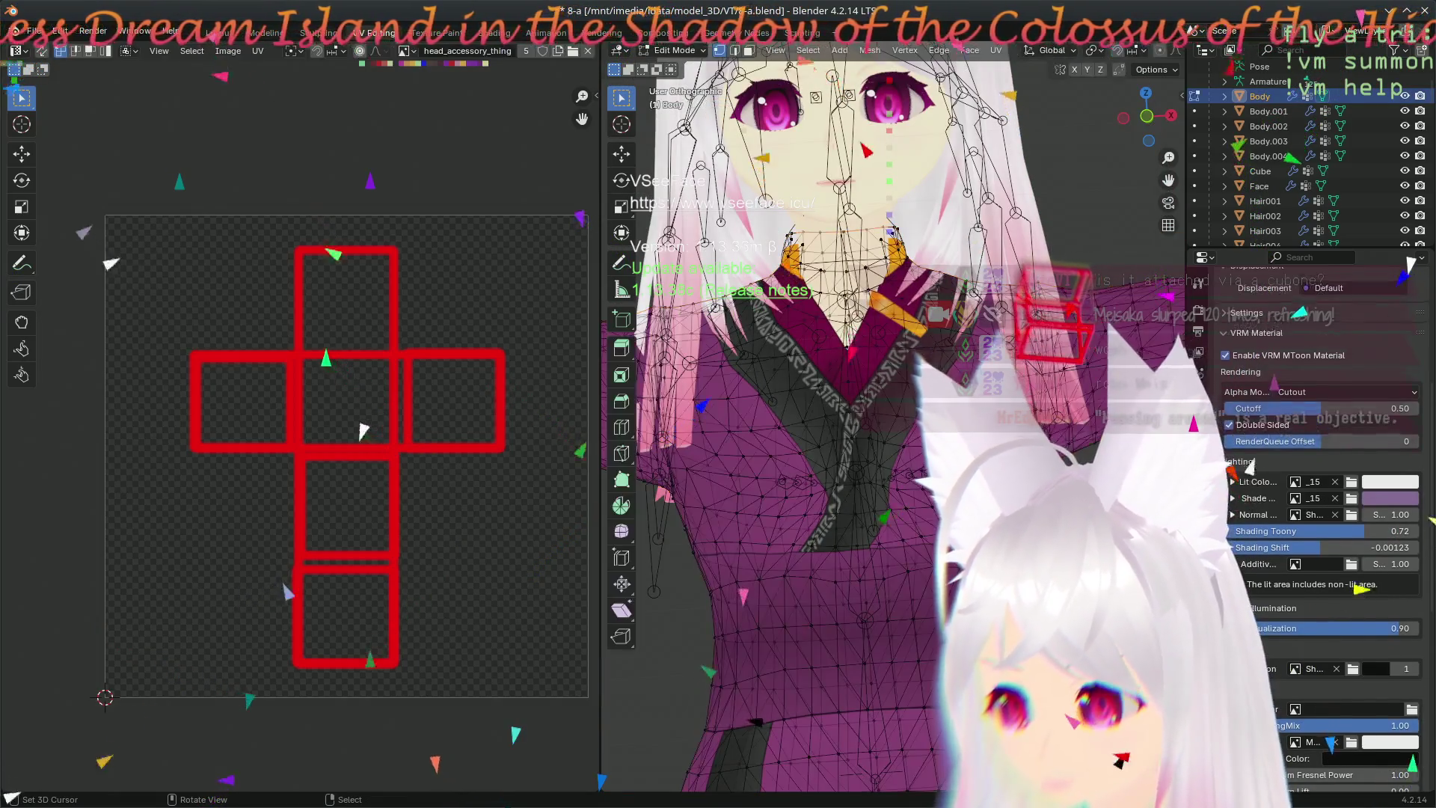
pyautogui.scroll(2, 838, 449)
pyautogui.scroll(1, 837, 434)
pyautogui.press('a')
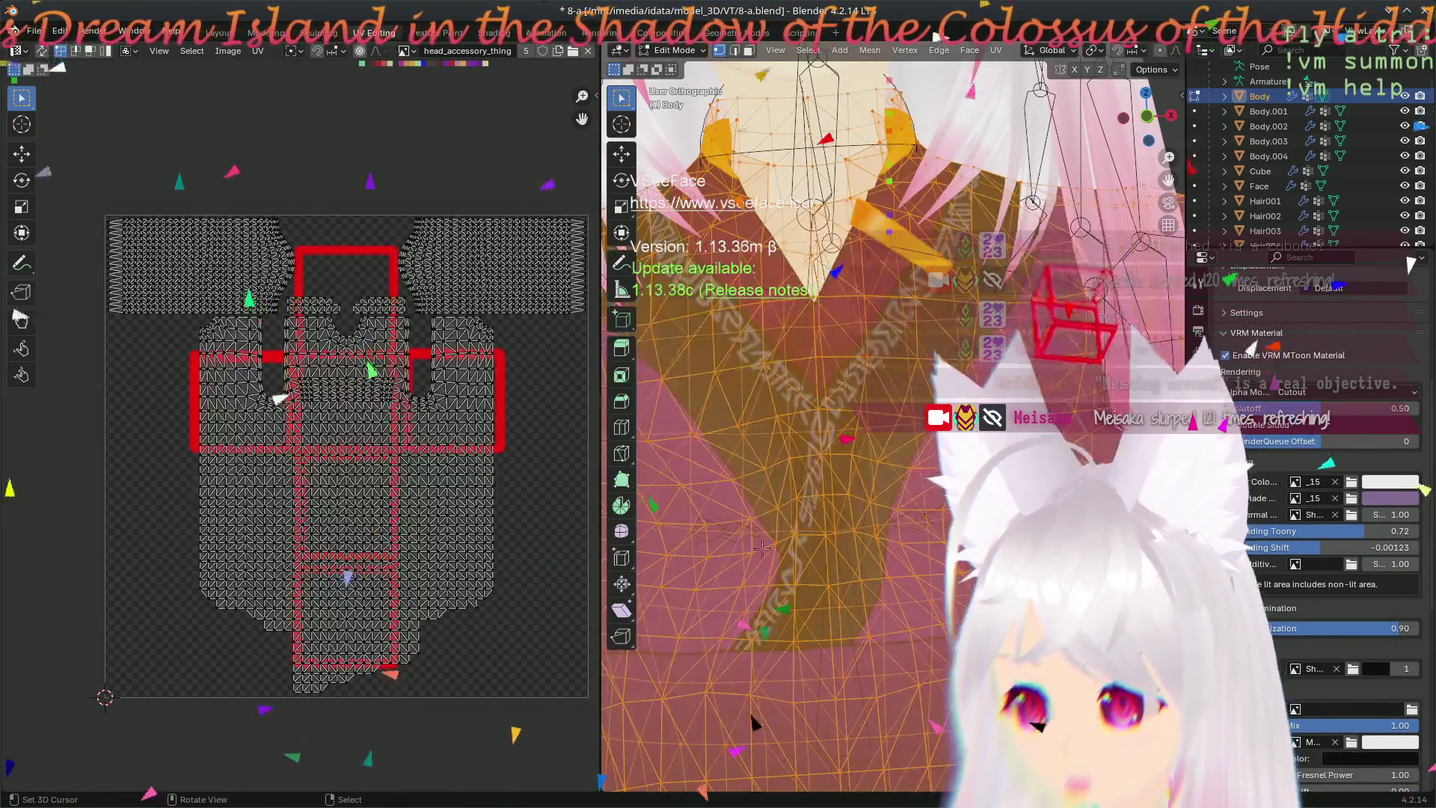
pyautogui.scroll(1, 369, 356)
pyautogui.scroll(3, 354, 449)
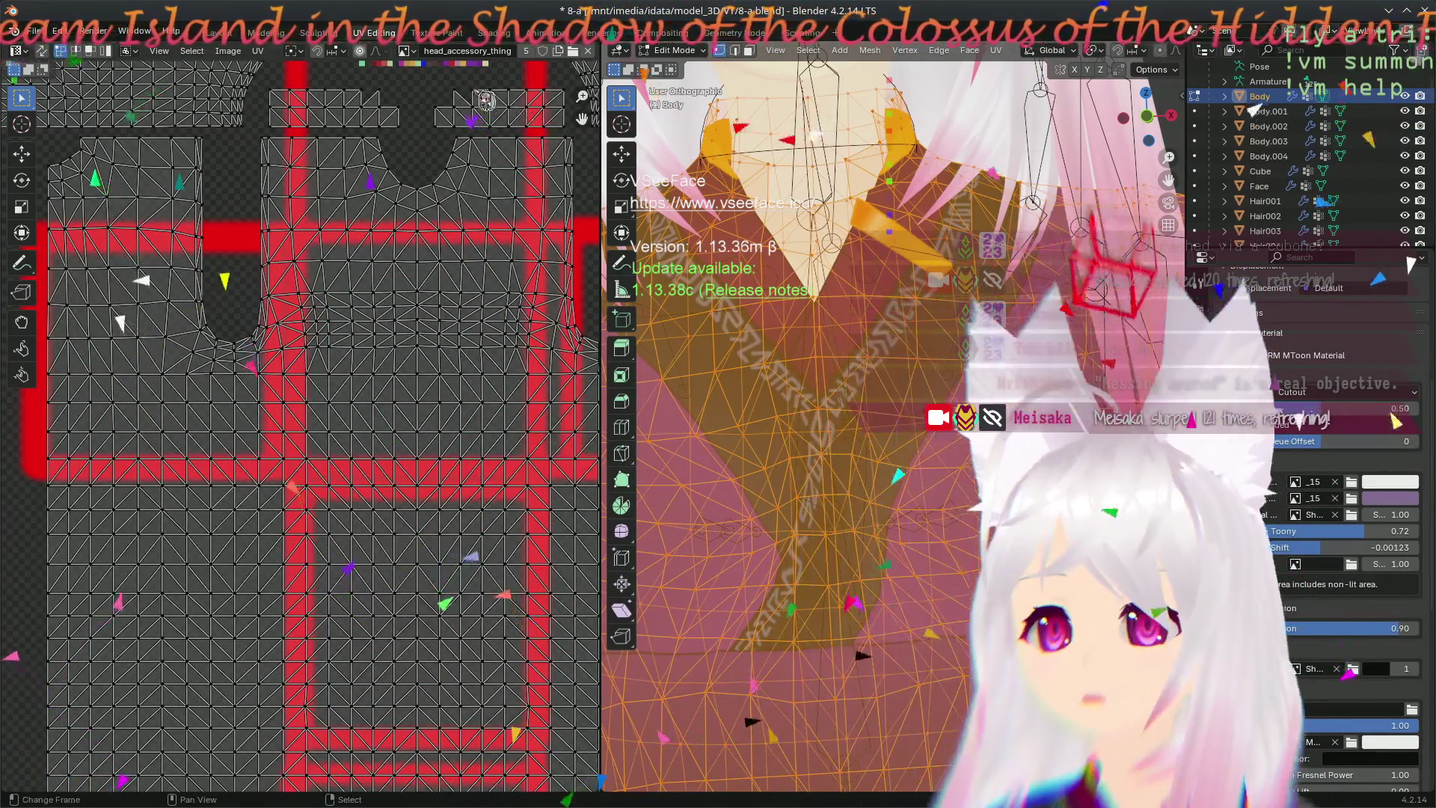
pyautogui.click(405, 51)
pyautogui.scroll(1, 477, 134)
pyautogui.click(432, 73)
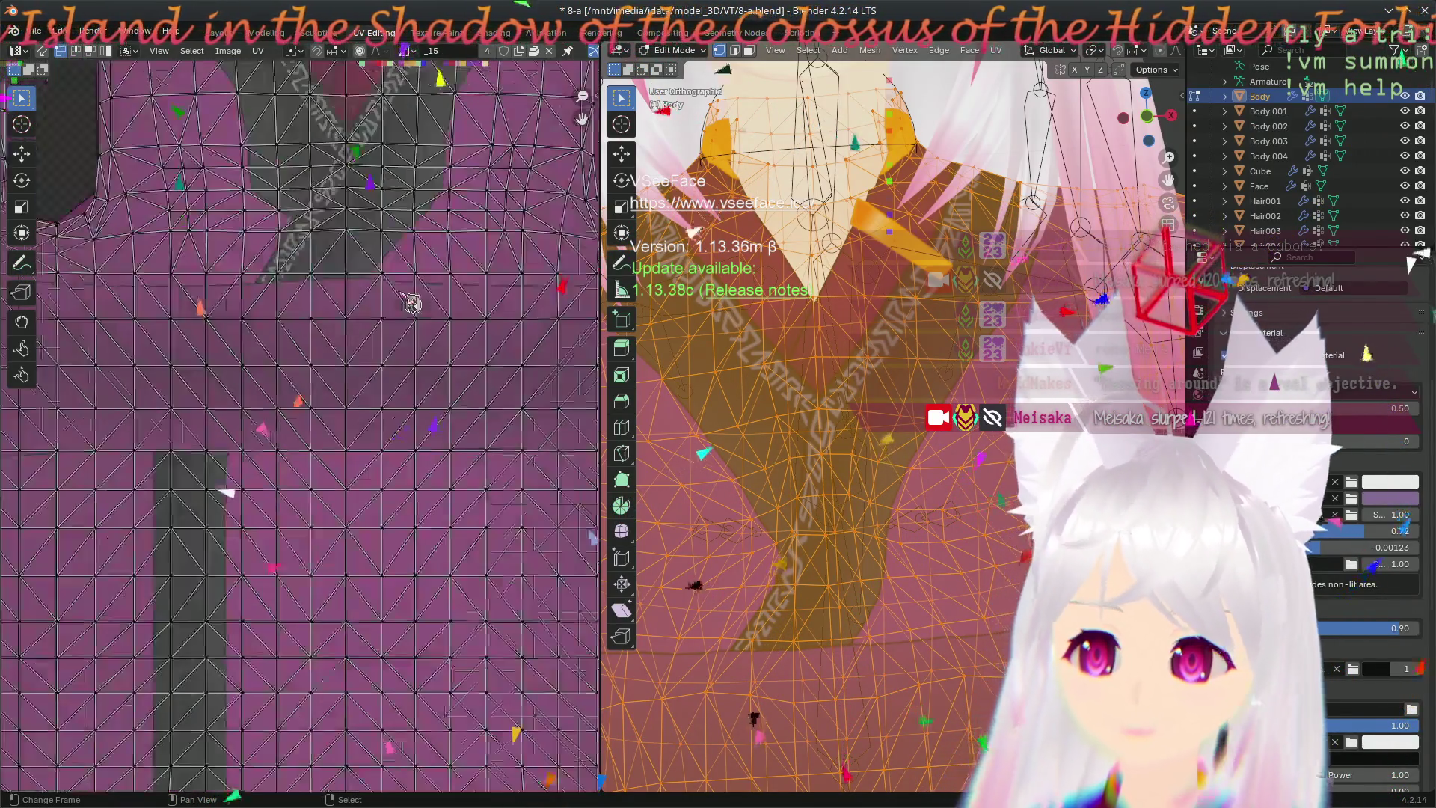
pyautogui.scroll(-5, 244, 547)
pyautogui.scroll(3, 245, 547)
pyautogui.scroll(1, 265, 595)
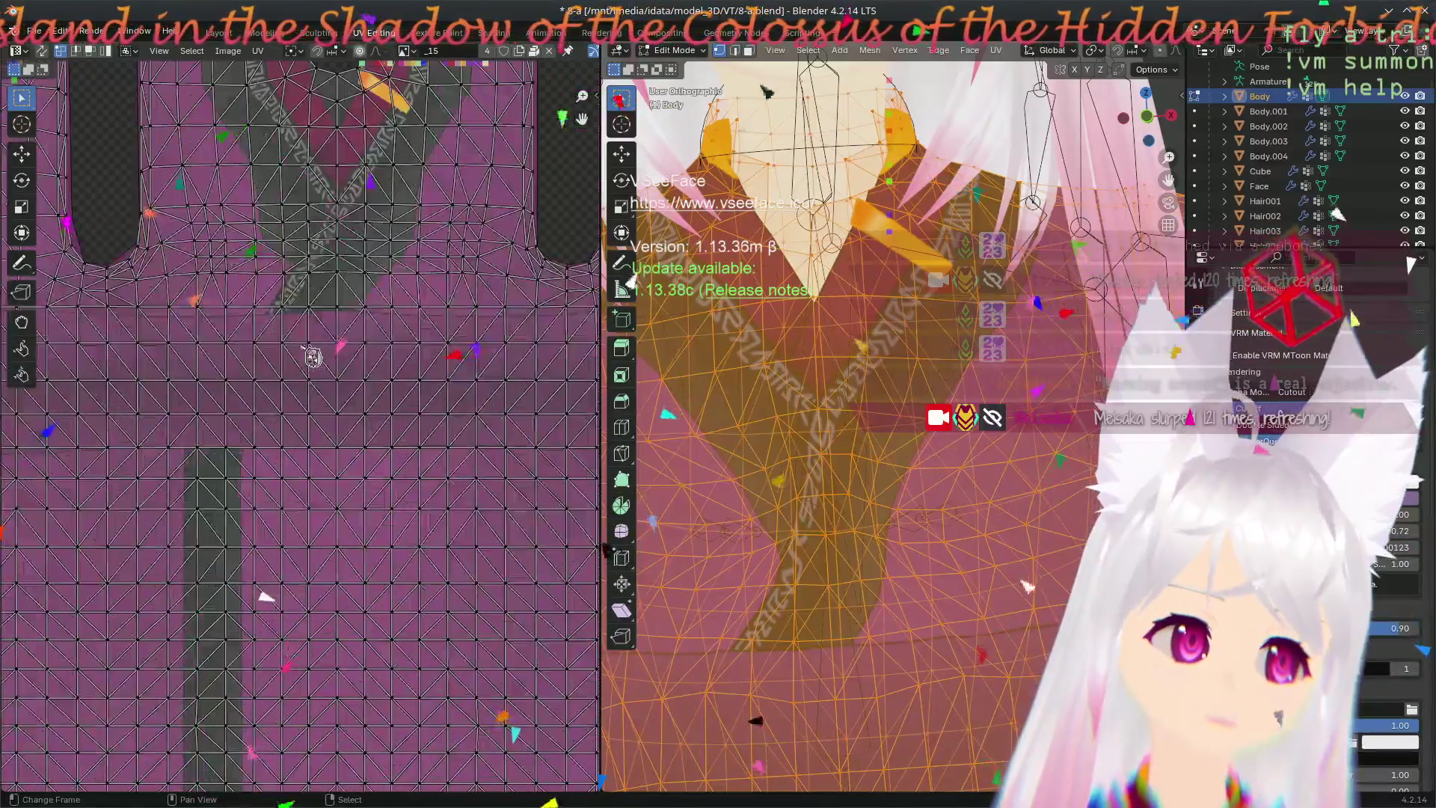
# - Frame the collar, V-neck and crossed chest straps in the UV and 3D views
pyautogui.moveTo(316, 365)
pyautogui.mouseDown(button='middle')
pyautogui.moveTo(302, 616)
pyautogui.moveTo(344, 598)
pyautogui.mouseUp(button='middle')
pyautogui.moveTo(892, 492); pyautogui.dragTo(836, 371, button='middle')
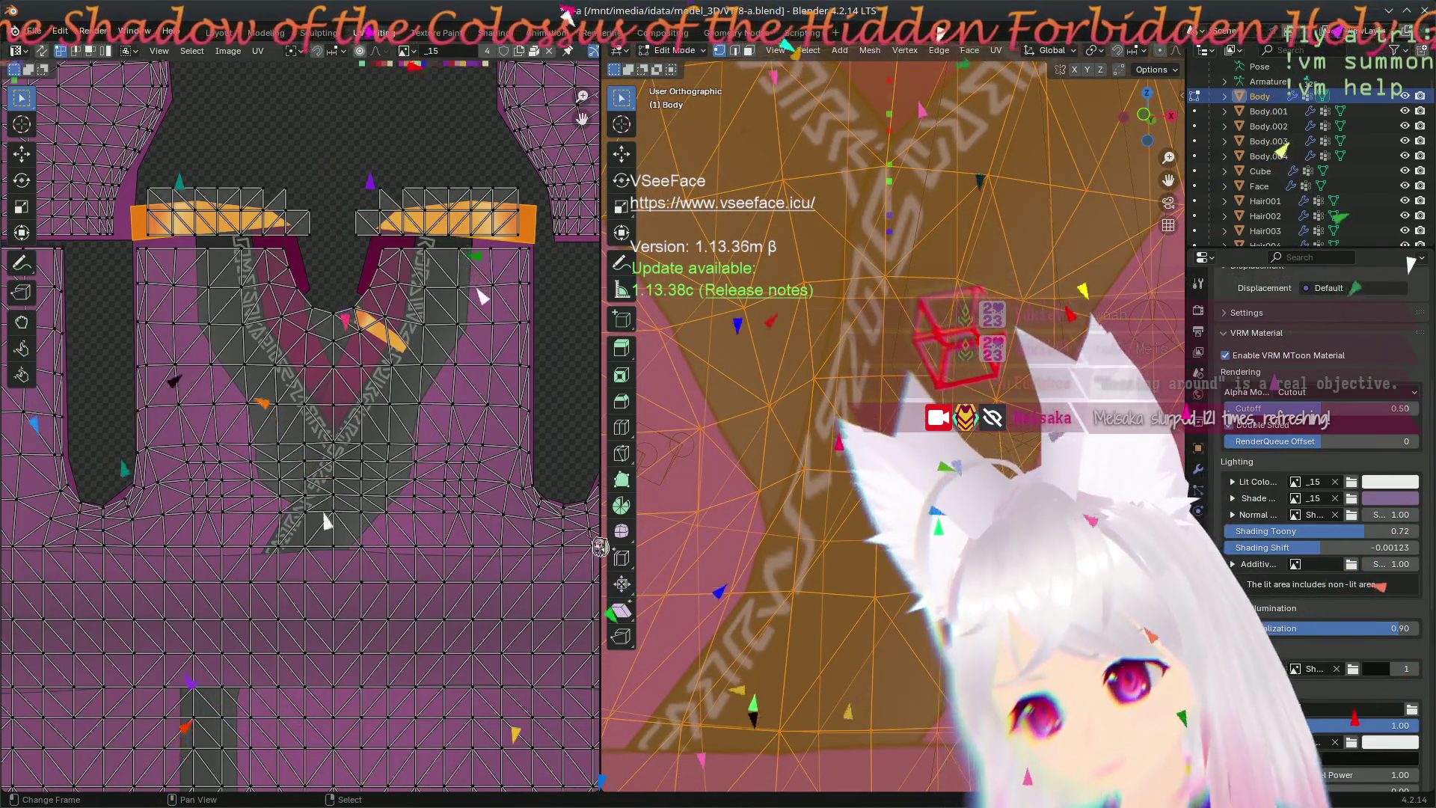
pyautogui.scroll(3, 382, 547)
pyautogui.scroll(4, 431, 602)
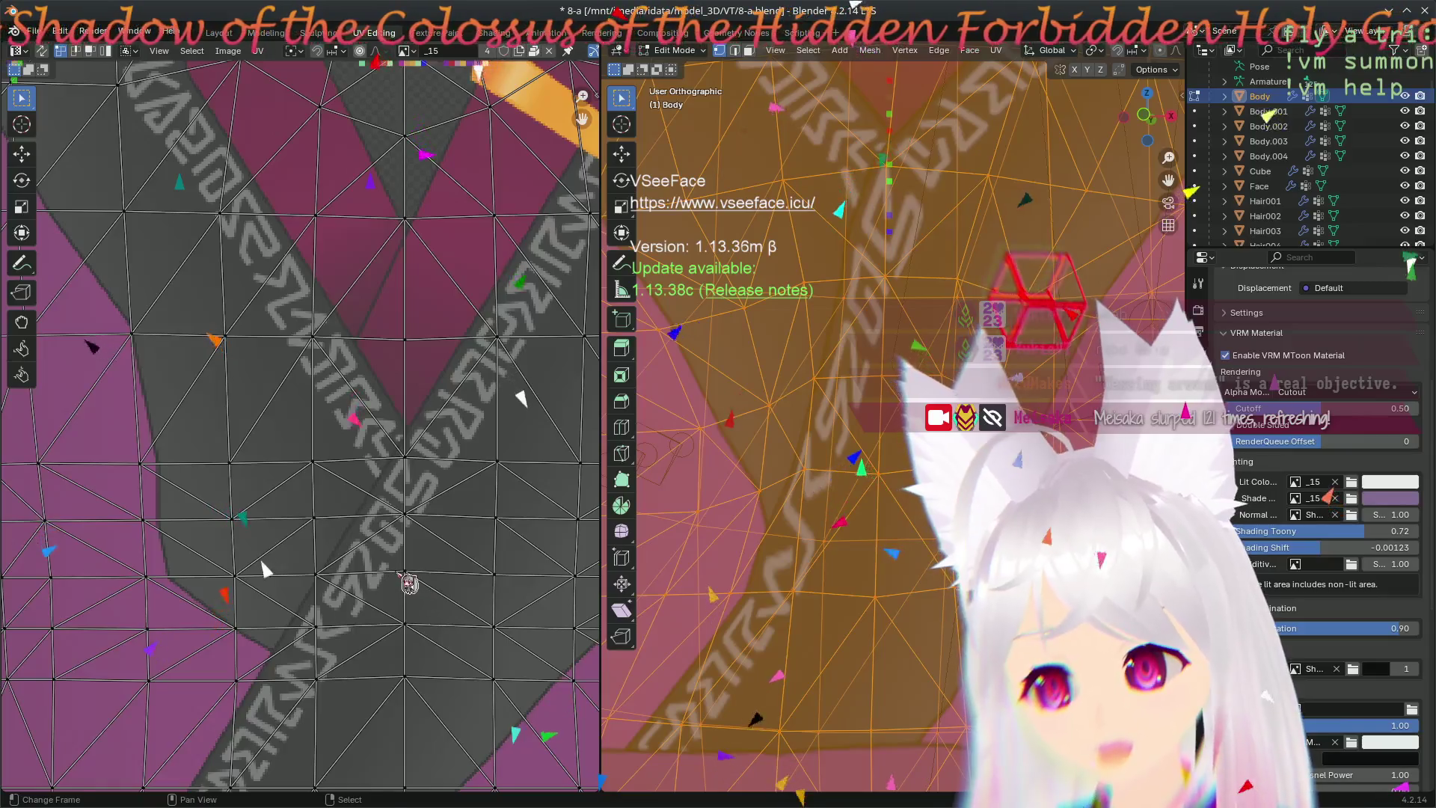
pyautogui.moveTo(410, 584); pyautogui.dragTo(347, 433, button='middle')
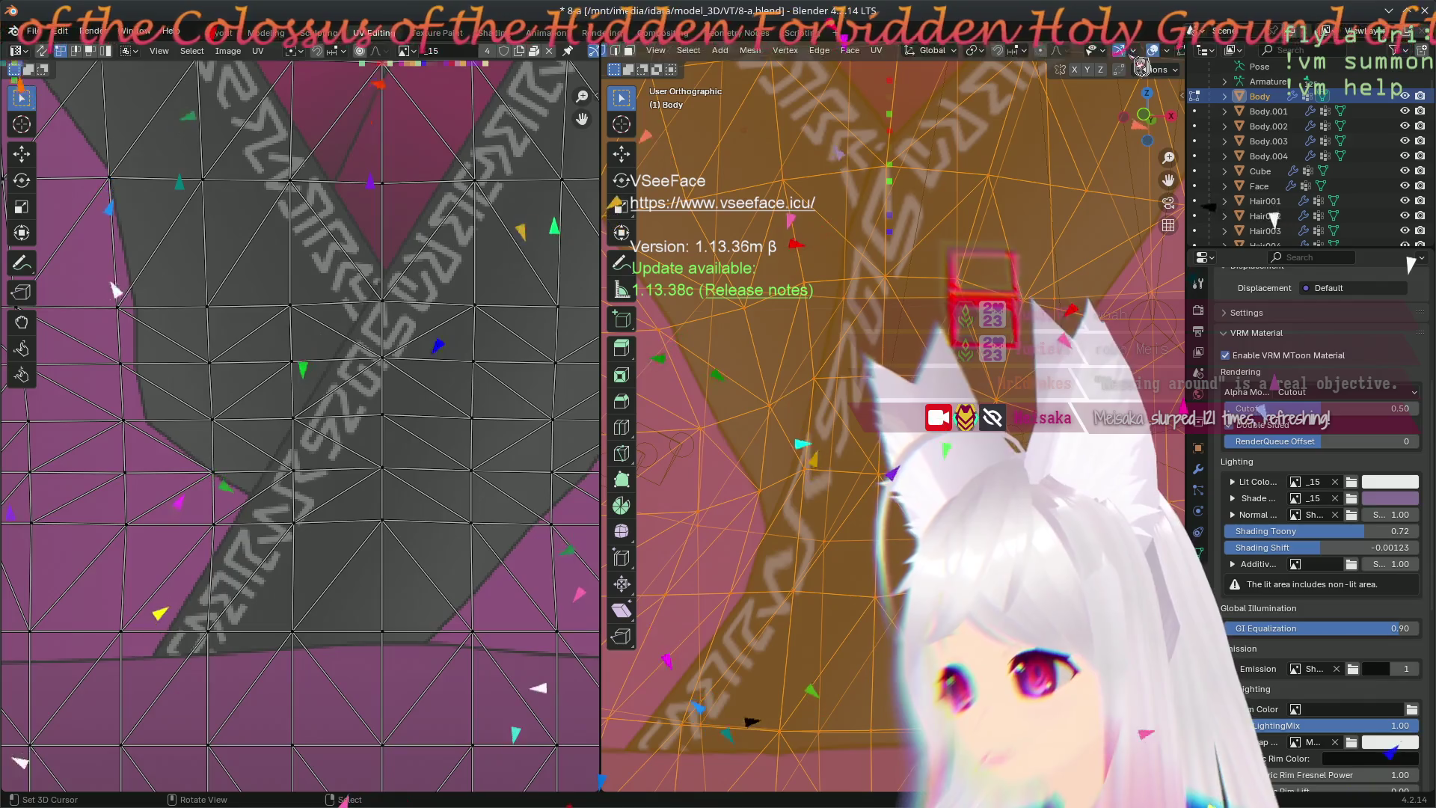
# - Disable the Faces overlay tint and view the body in Front Orthographic
pyautogui.click(1069, 51)
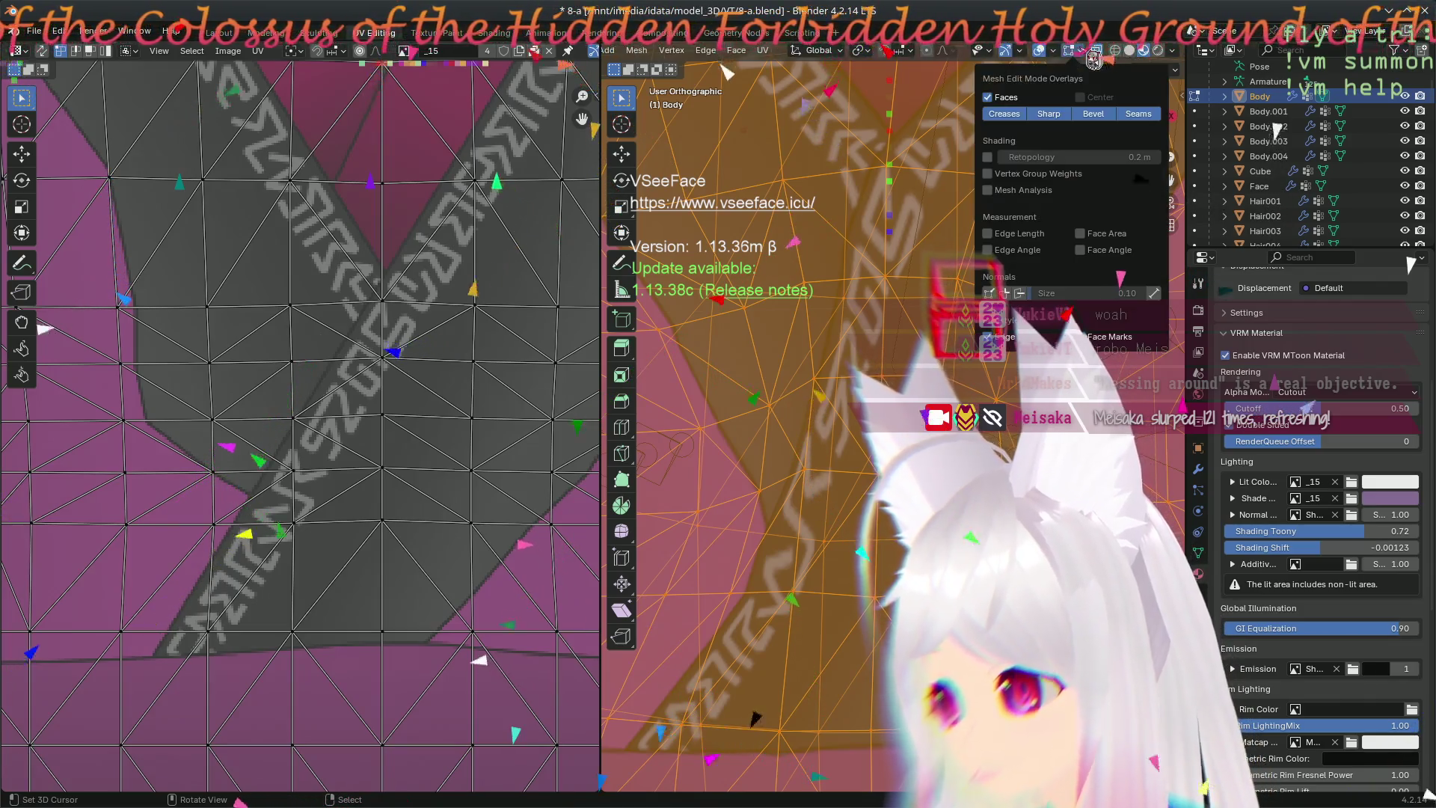
pyautogui.click(989, 98)
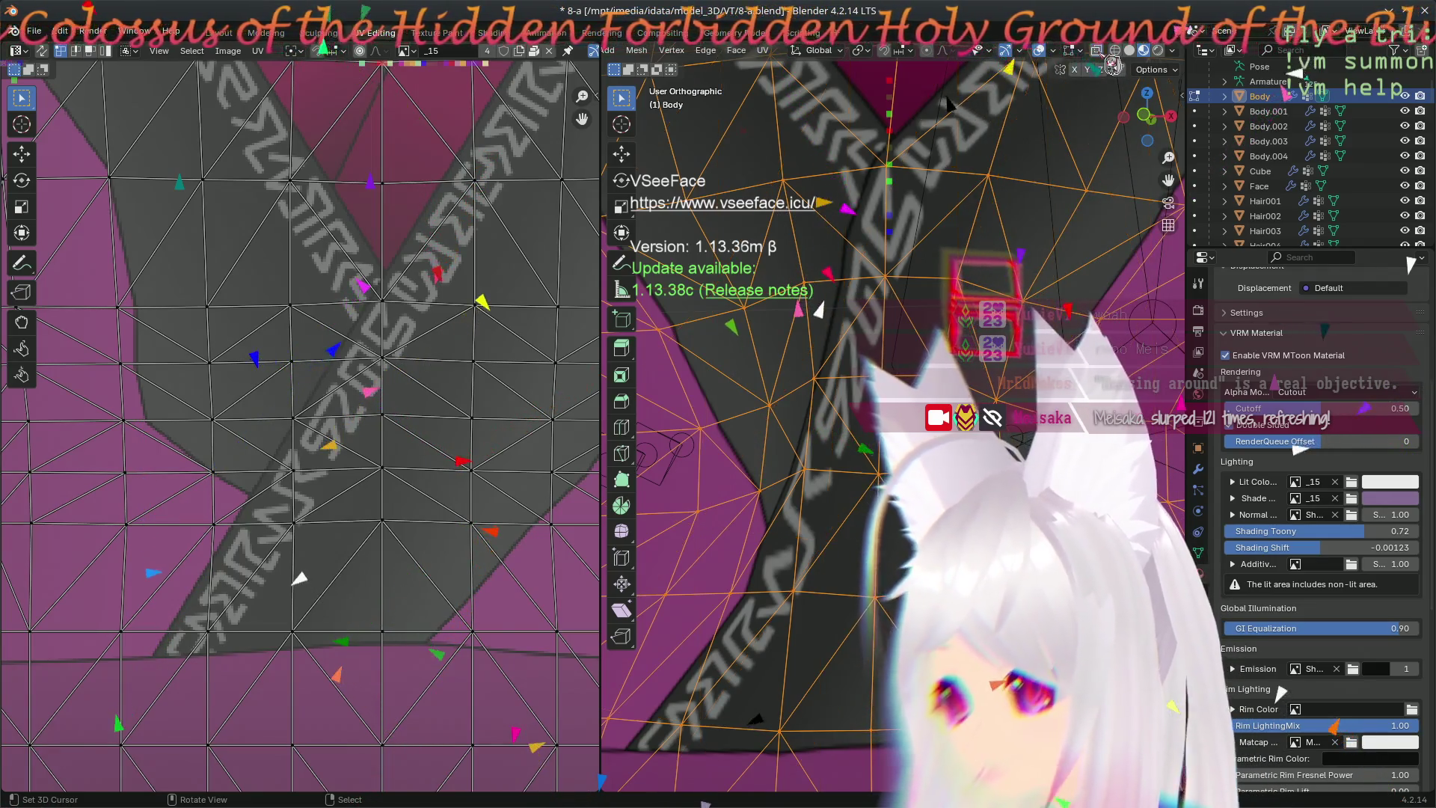
pyautogui.moveTo(834, 301); pyautogui.dragTo(820, 290, button='middle')
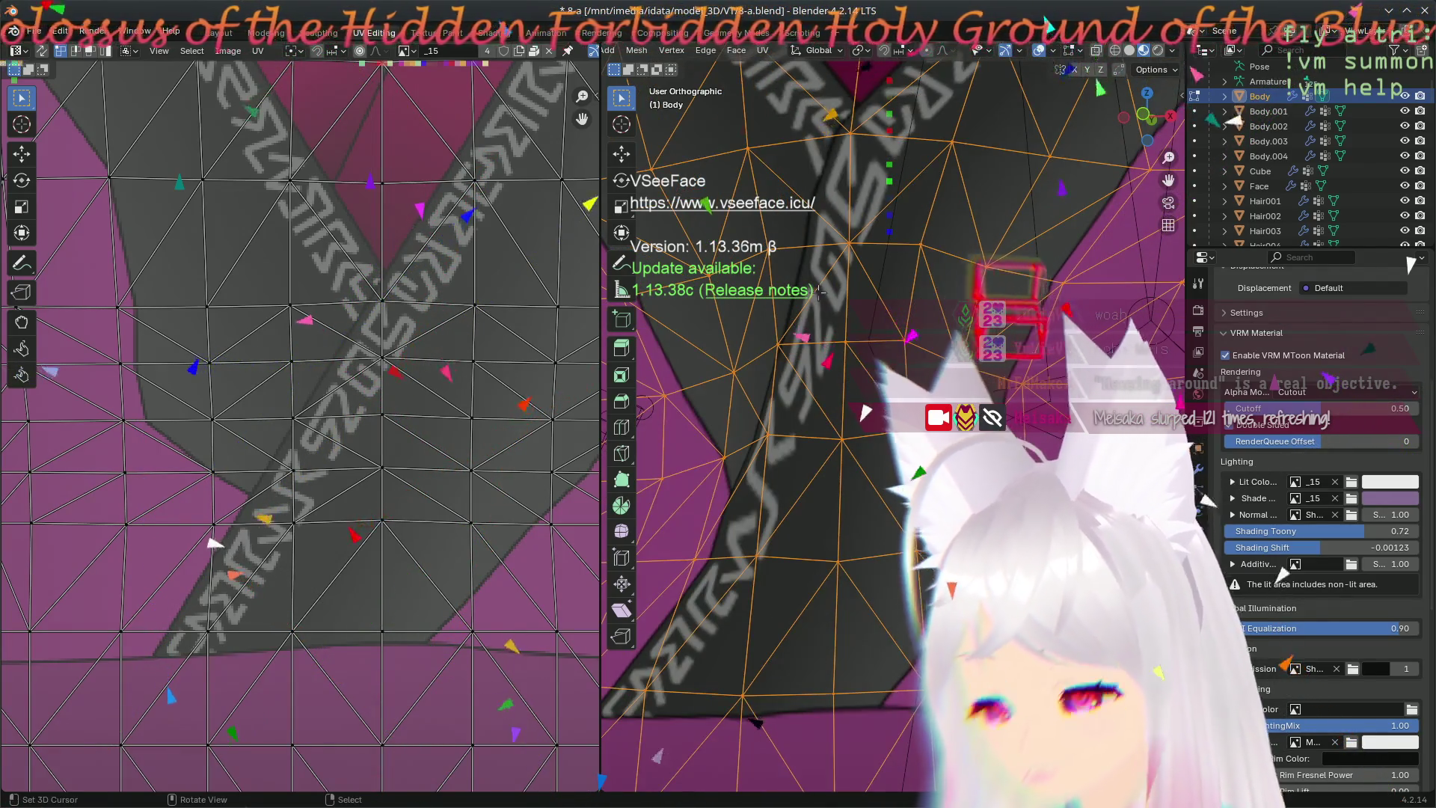
pyautogui.press('KP_1')
pyautogui.scroll(-3, 819, 291)
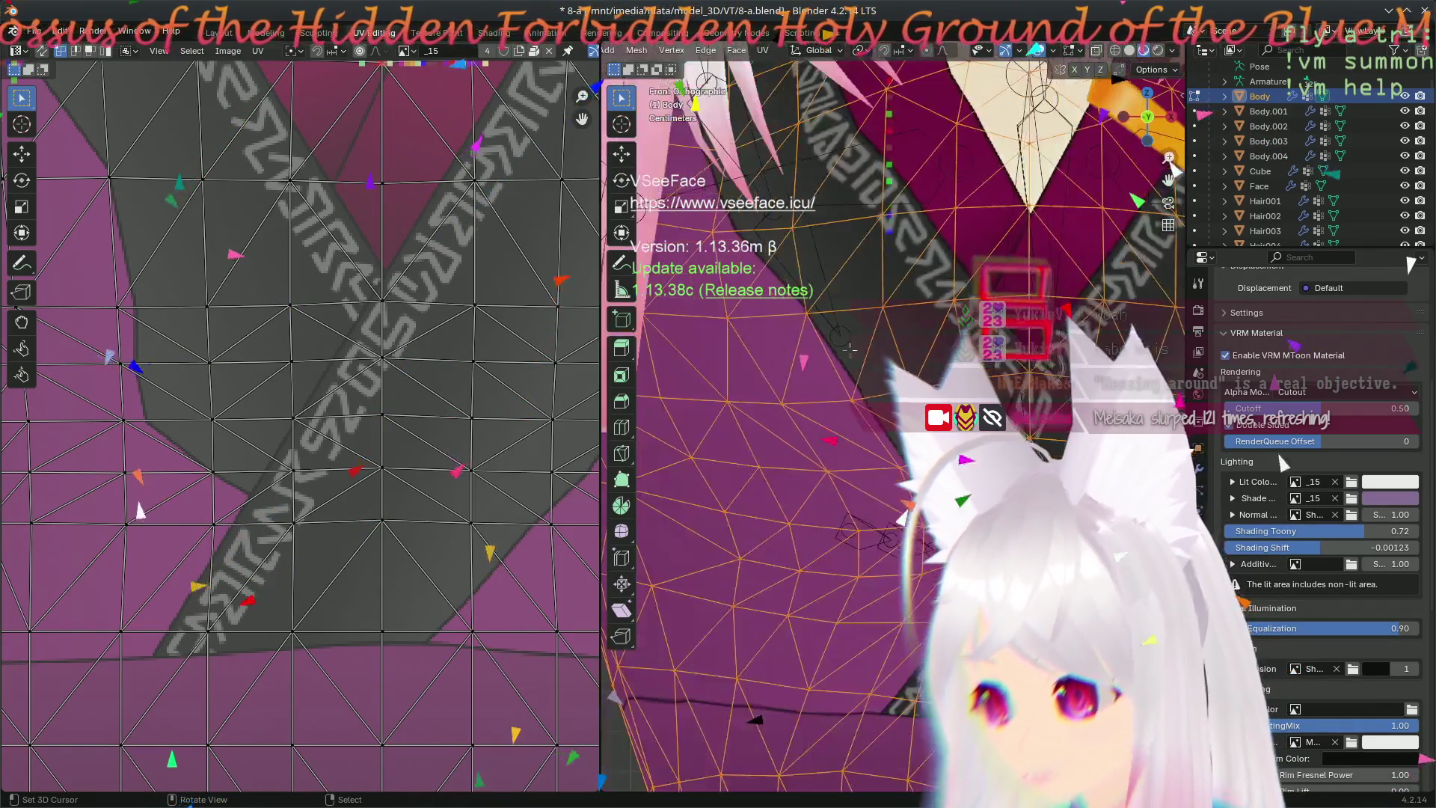
pyautogui.scroll(3, 853, 473)
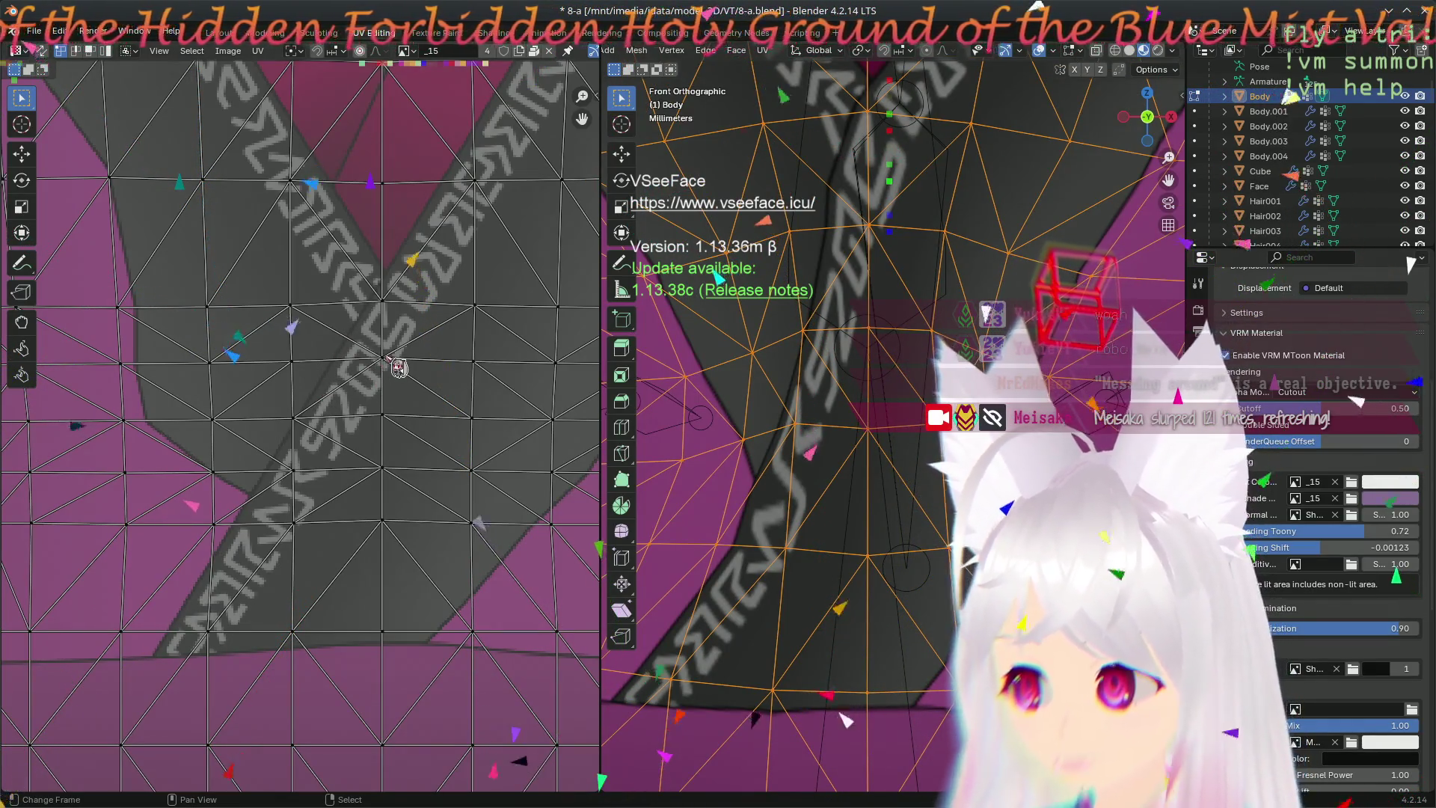
pyautogui.press('g')
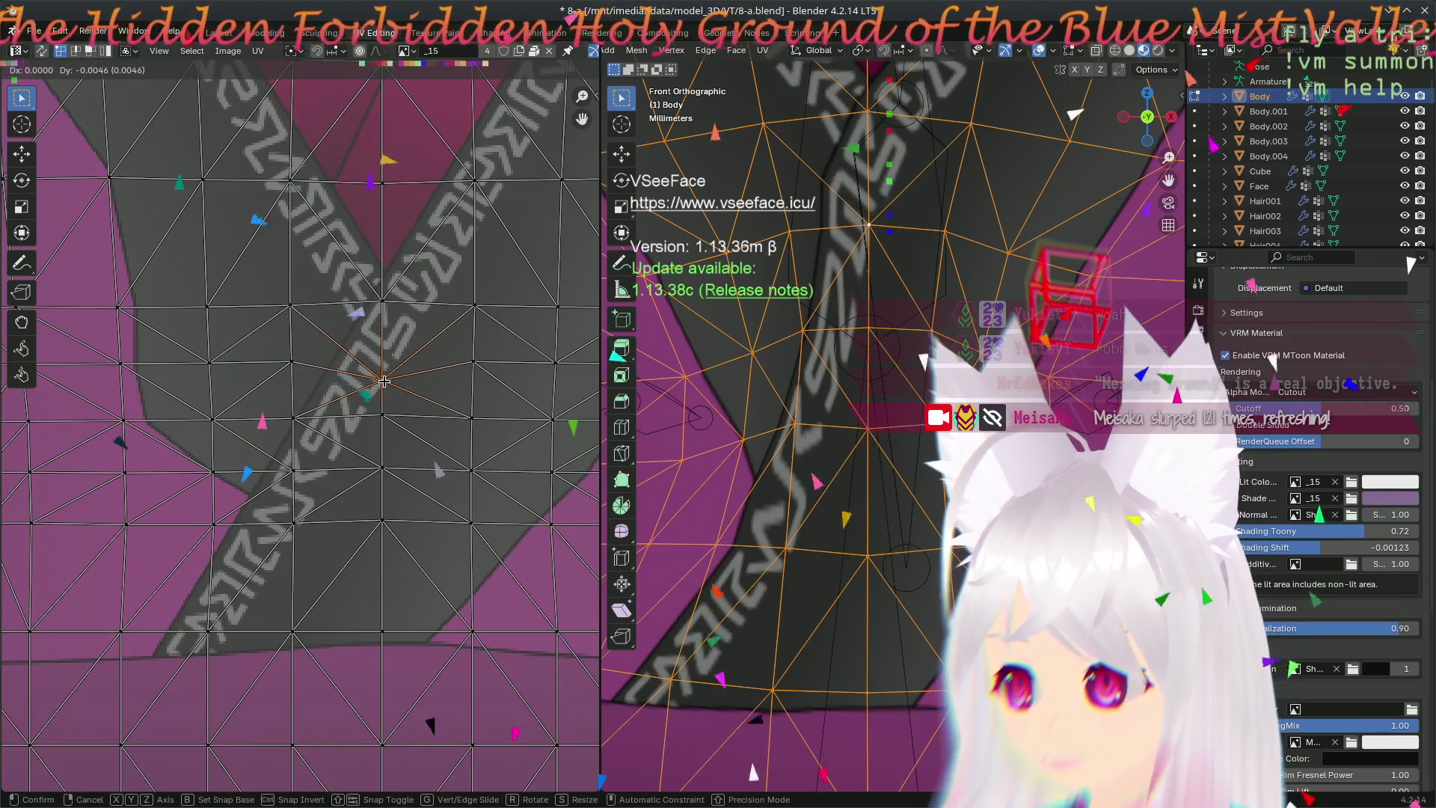
# - Move several UV vertices around the upper crossing of the chest straps
pyautogui.click(385, 382)
pyautogui.click(297, 377)
pyautogui.press('g')
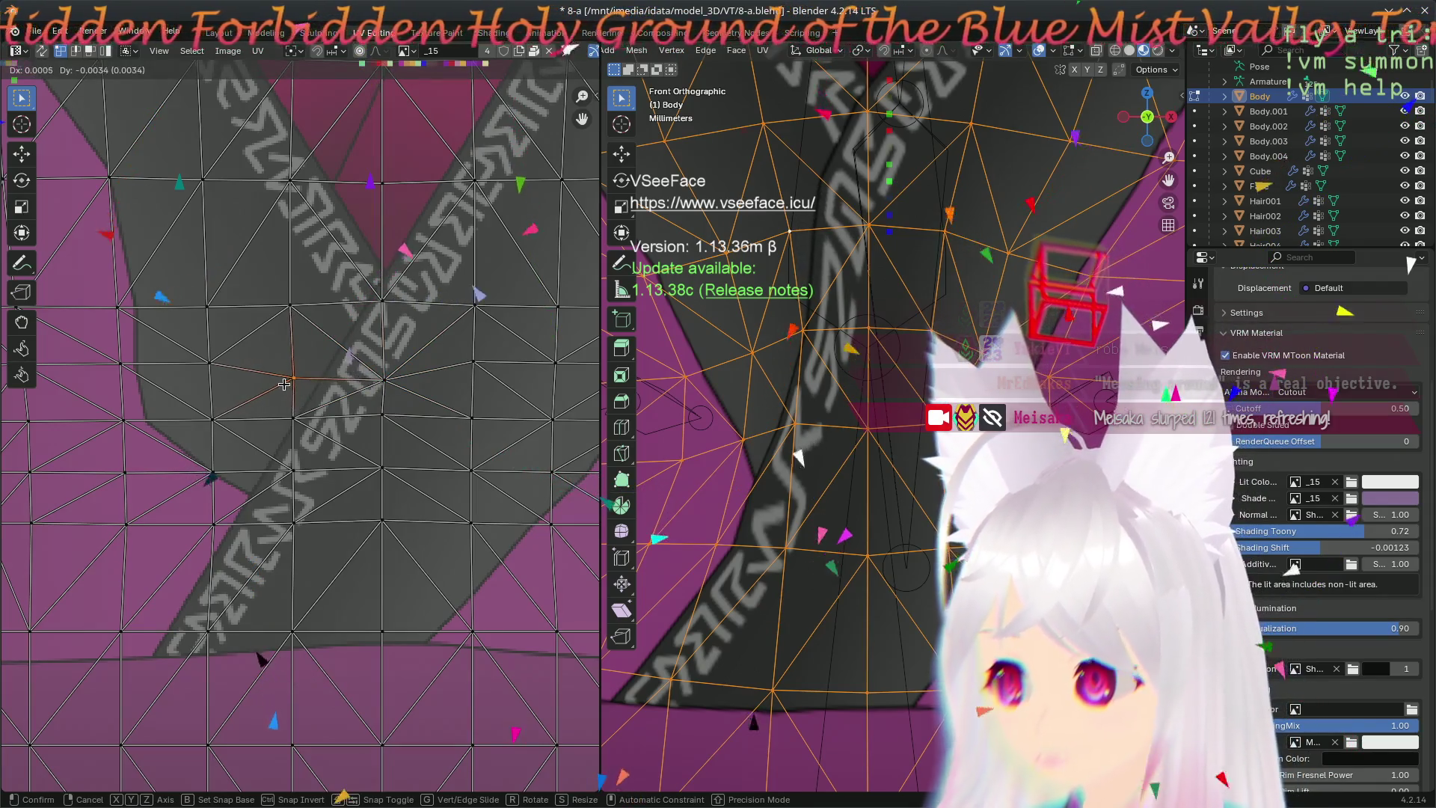
pyautogui.click(284, 384)
pyautogui.press('g')
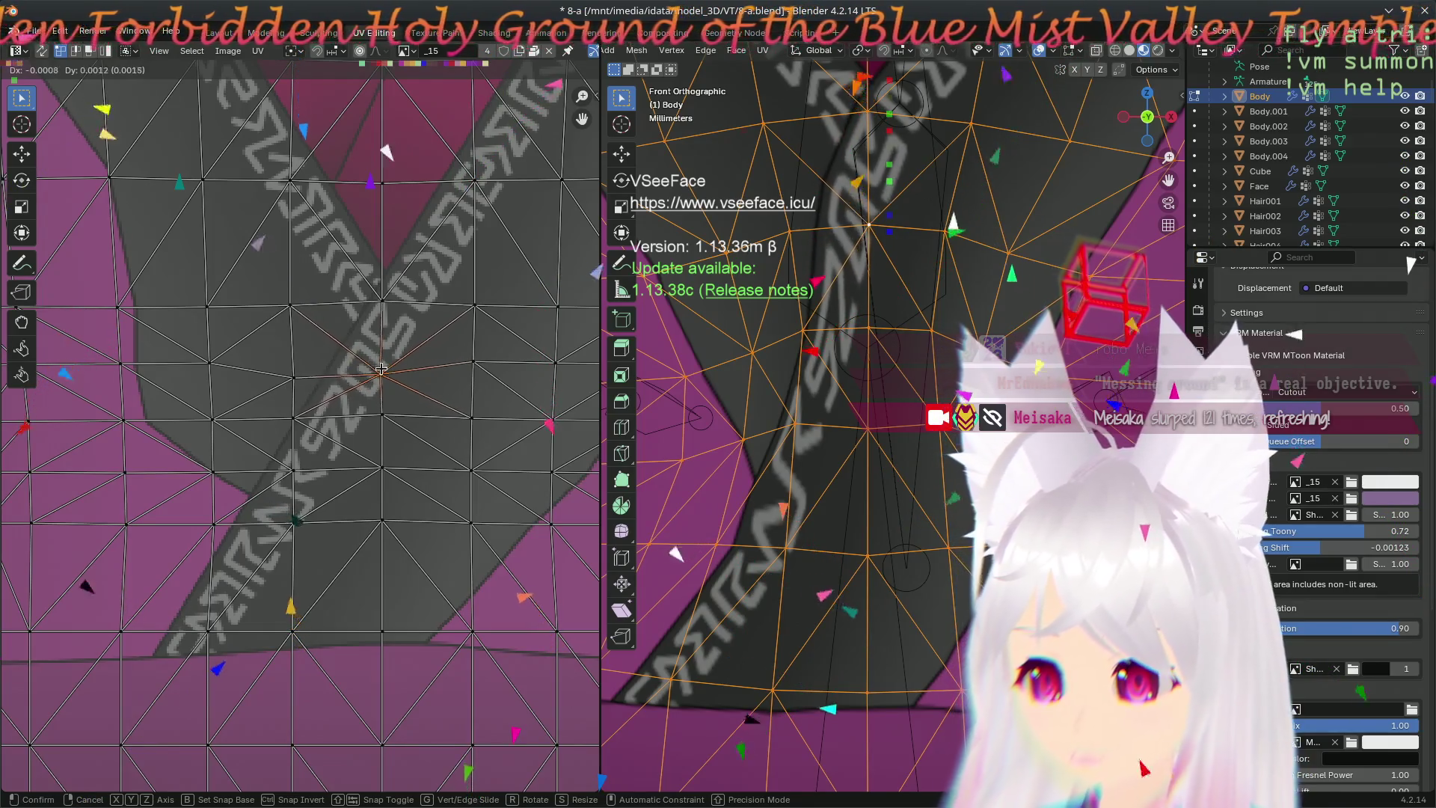
pyautogui.click(384, 370)
pyautogui.click(382, 416)
pyautogui.press('g')
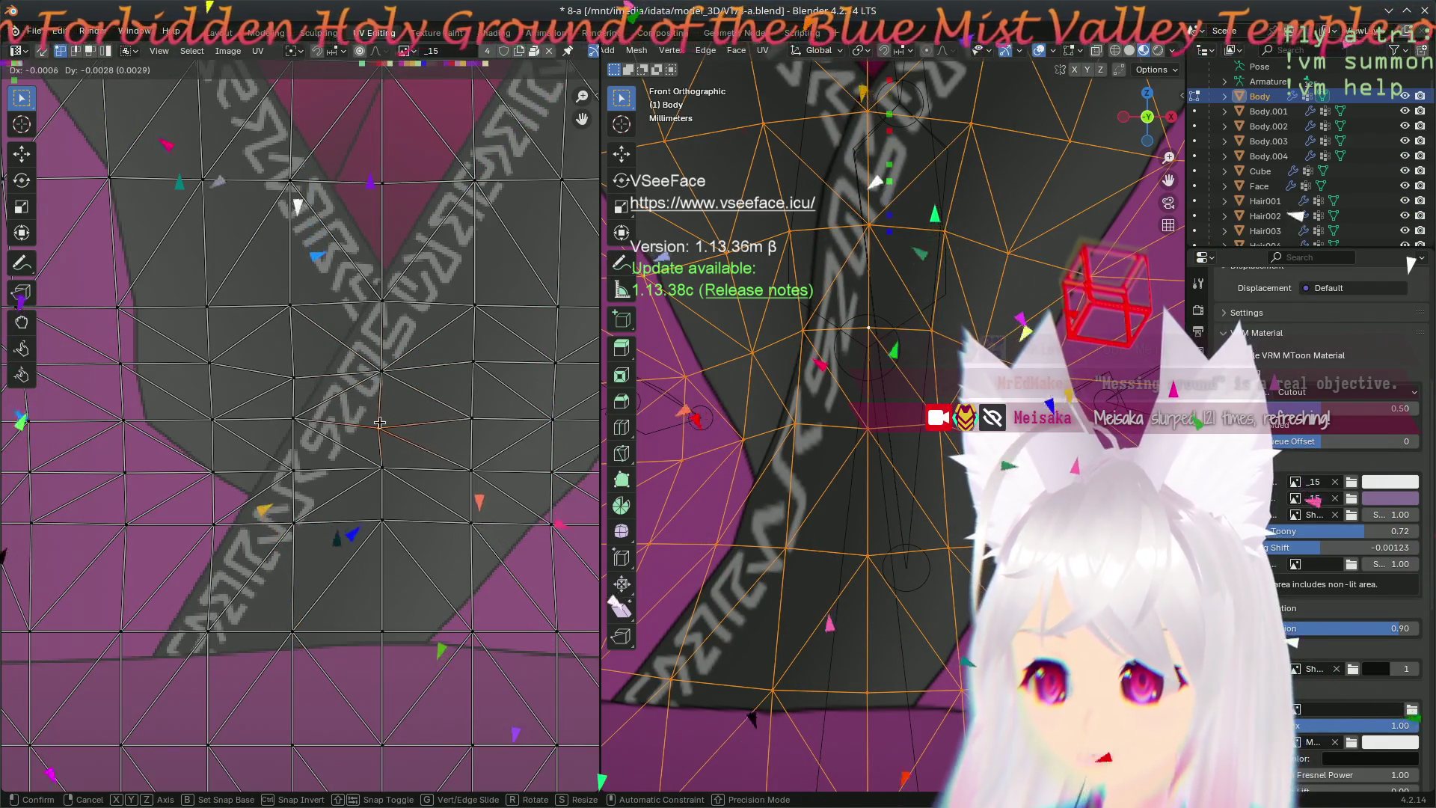
pyautogui.click(380, 427)
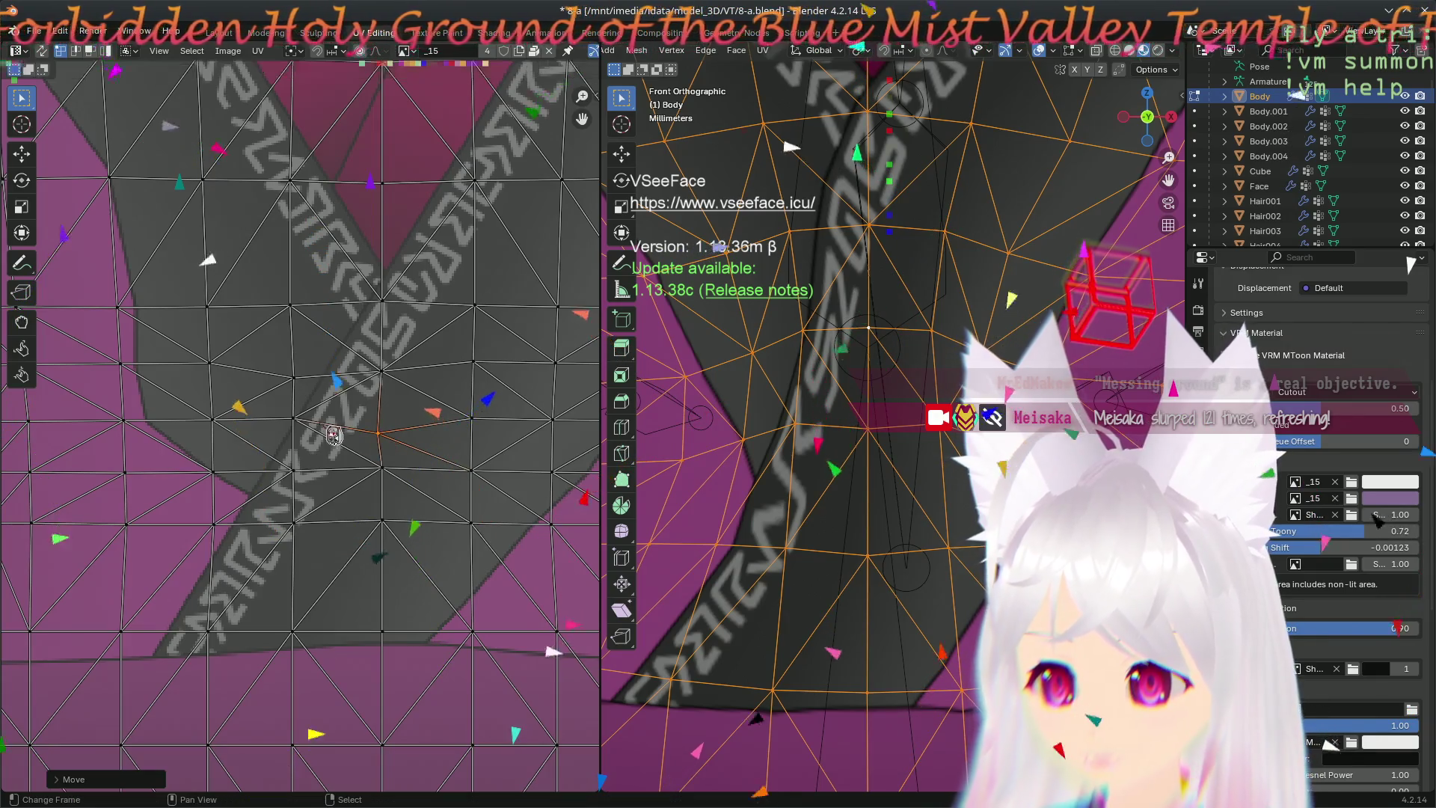
pyautogui.press('g')
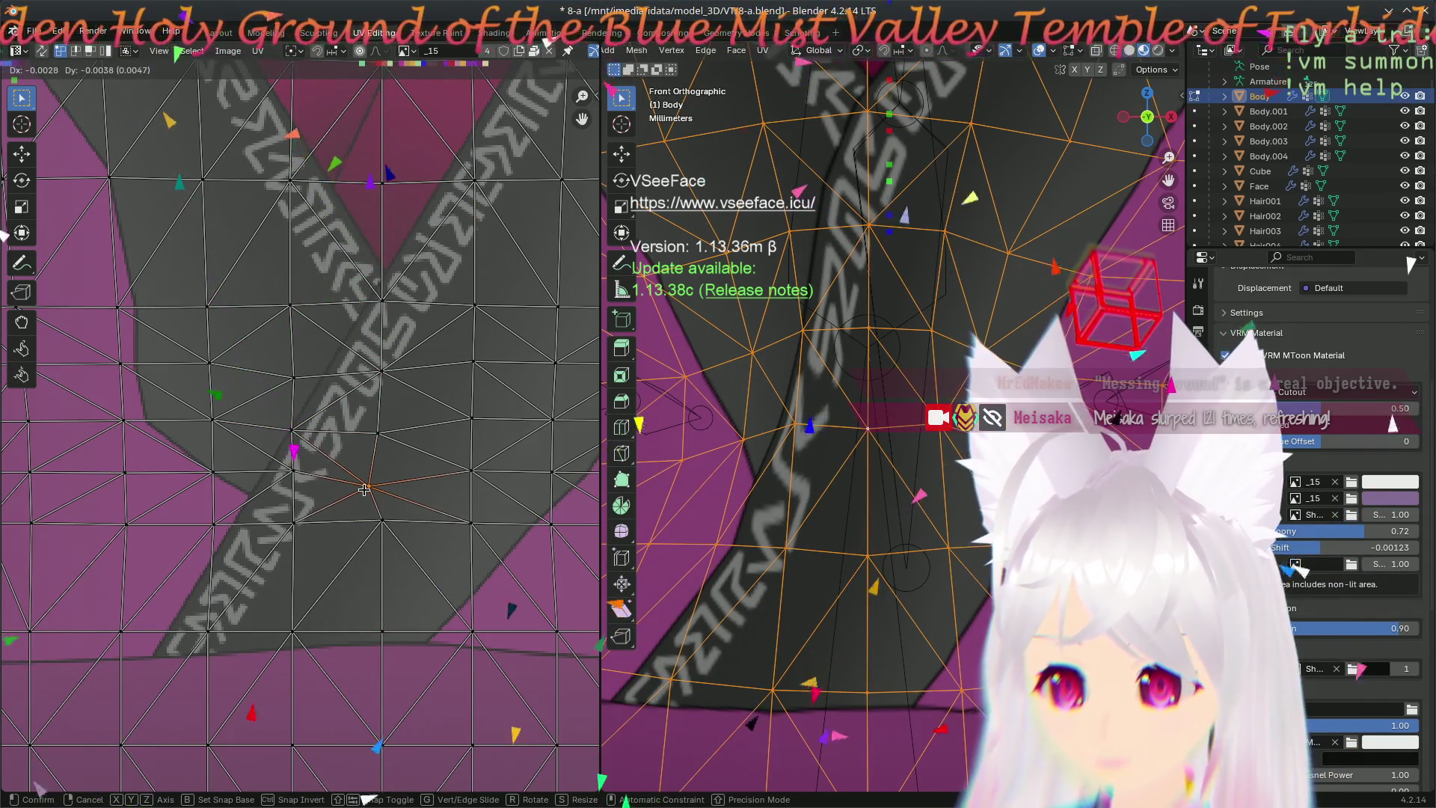
pyautogui.click(345, 549)
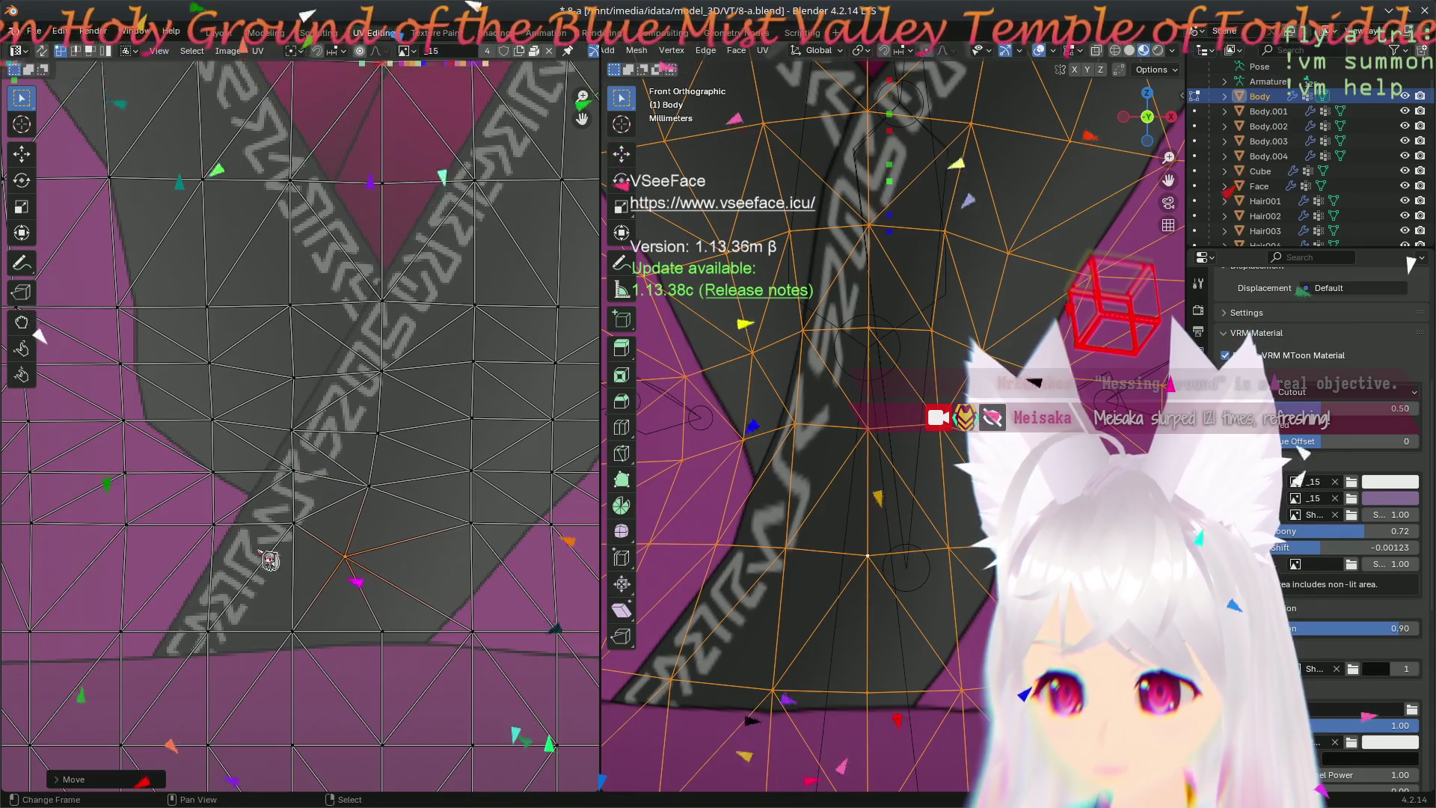
# - Reposition a UV vertex lower on the strap through several moves
pyautogui.click(294, 528)
pyautogui.press('g')
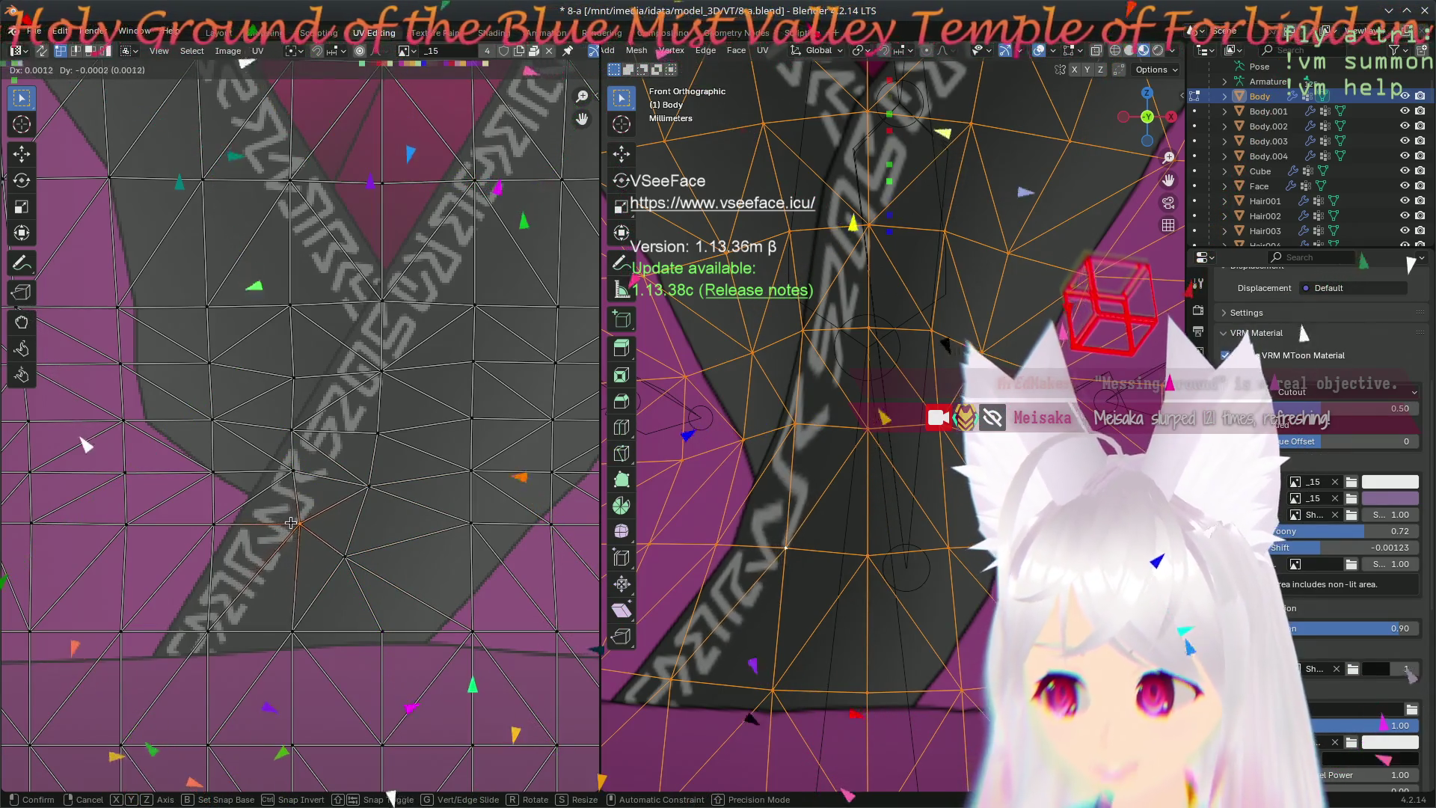
pyautogui.click(308, 536)
pyautogui.press('g')
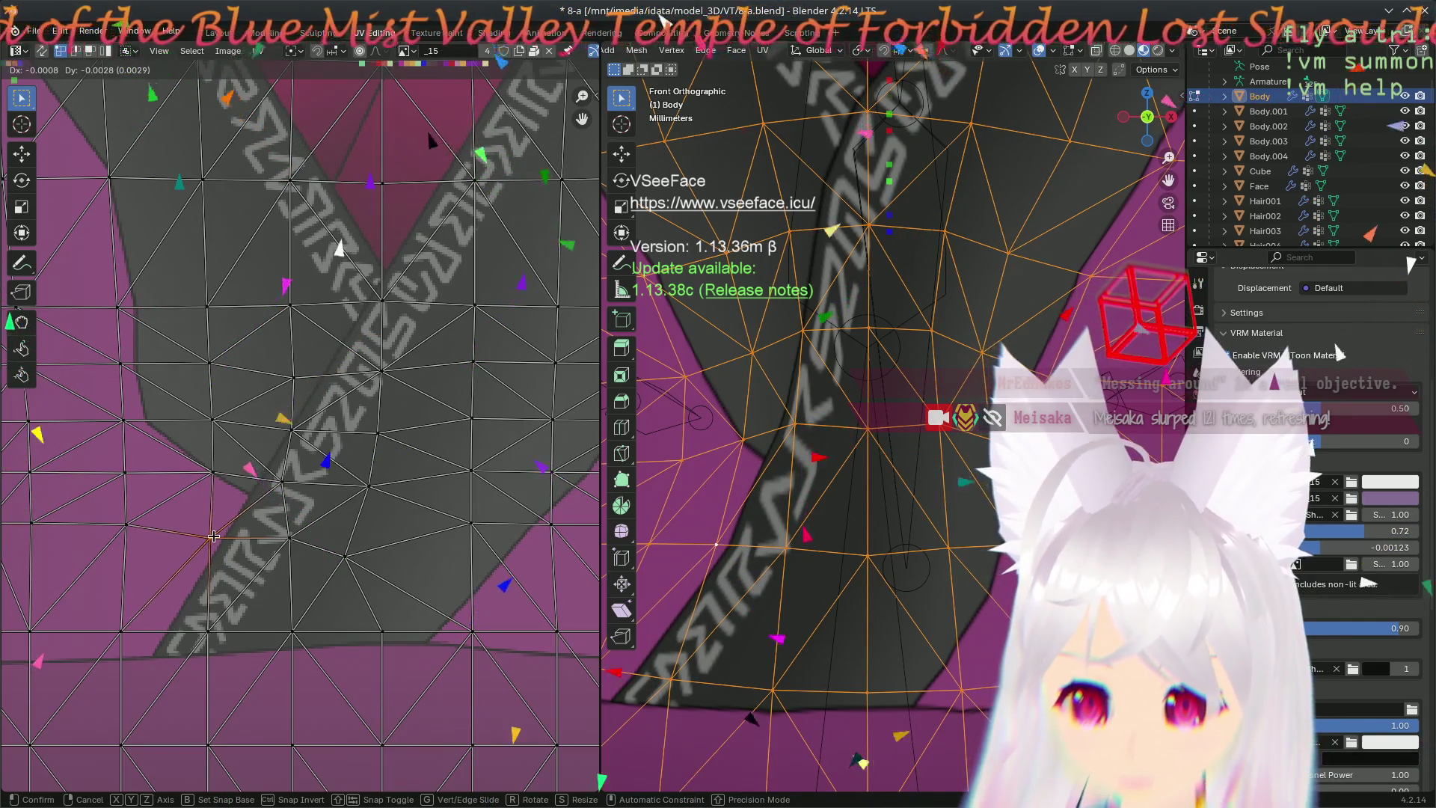
pyautogui.click(212, 537)
pyautogui.press('g')
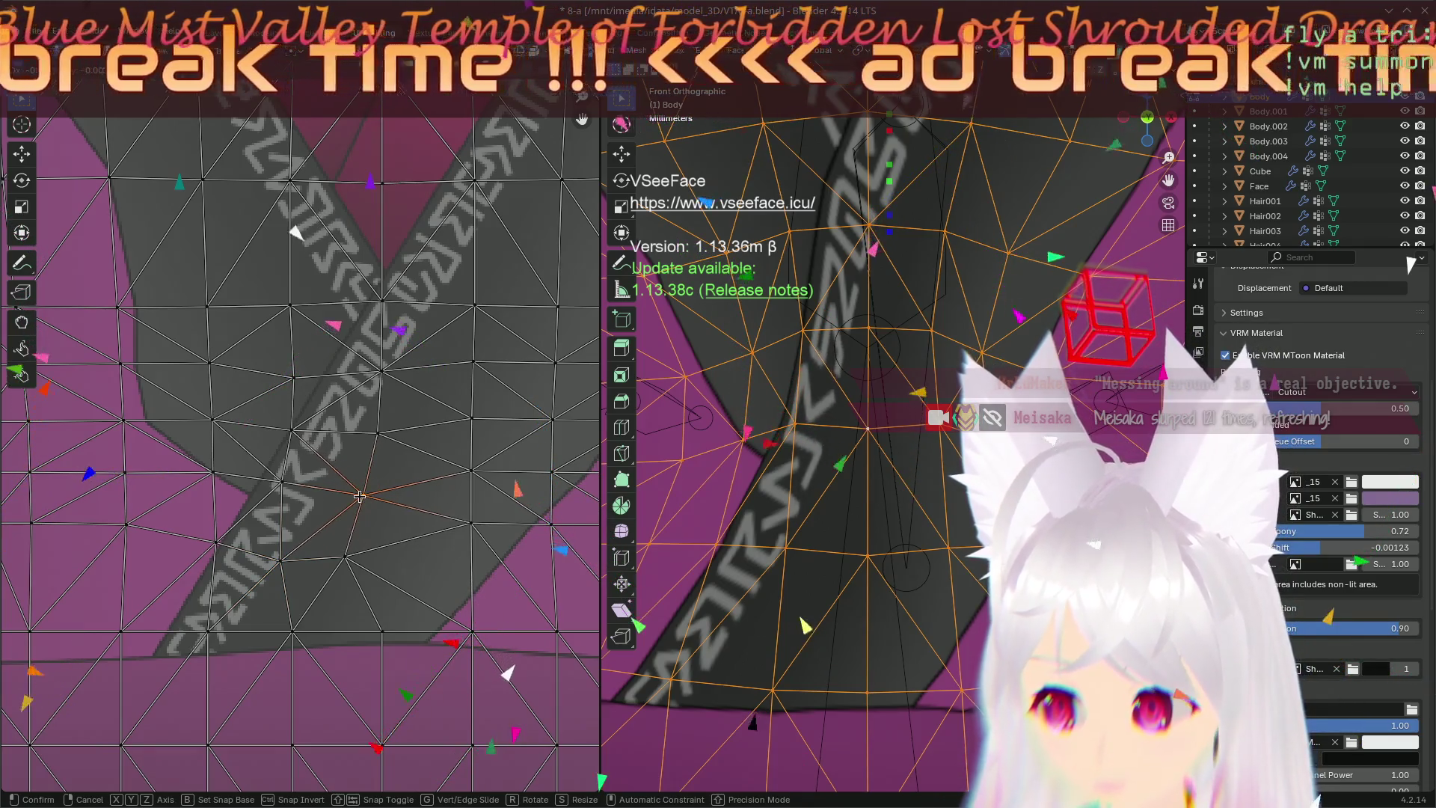
pyautogui.click(367, 490)
pyautogui.scroll(-2, 451, 613)
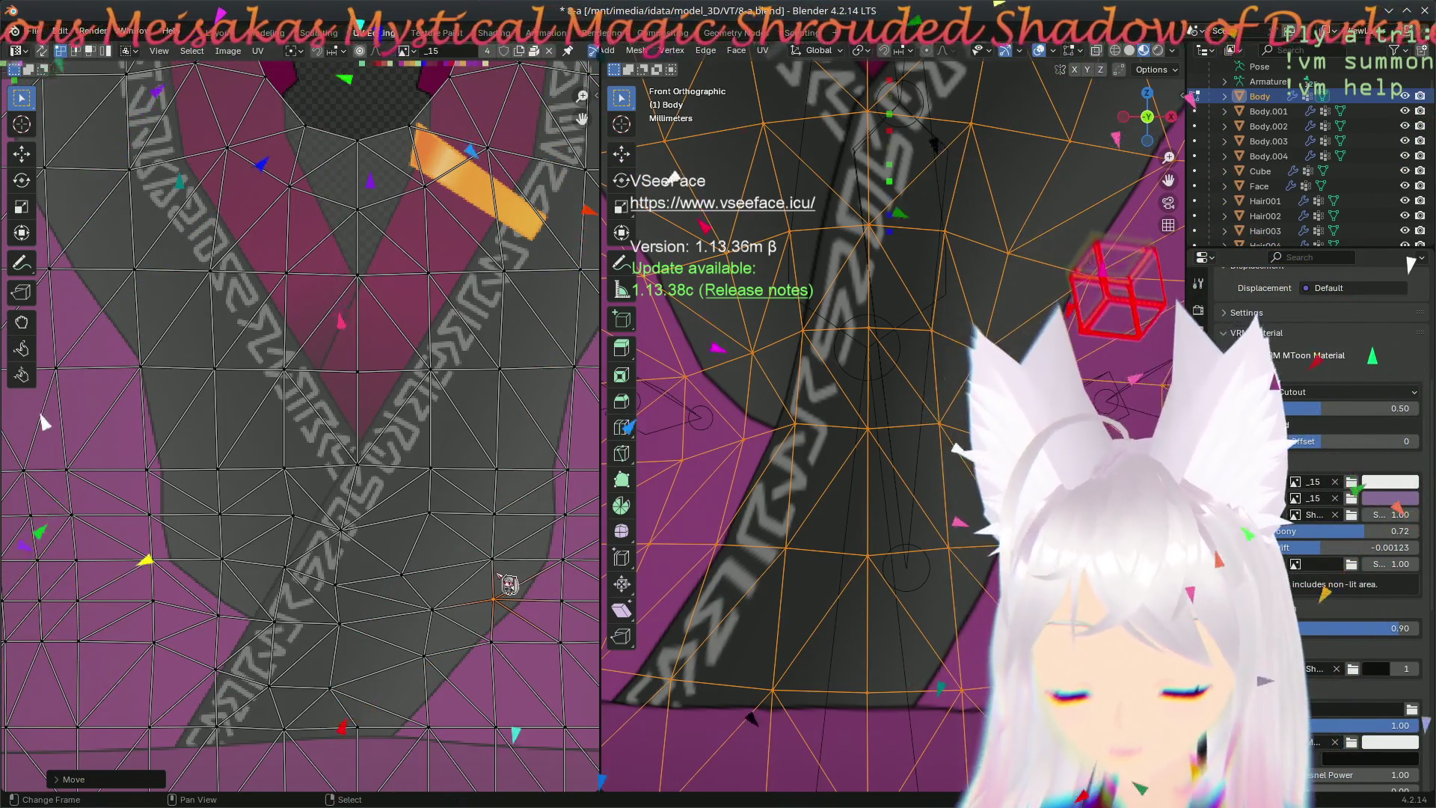
# - Select then clear all UVs, frame the chest layout, and bring up the Edit menu
pyautogui.press('a')
pyautogui.hotkey('alt', 'a')
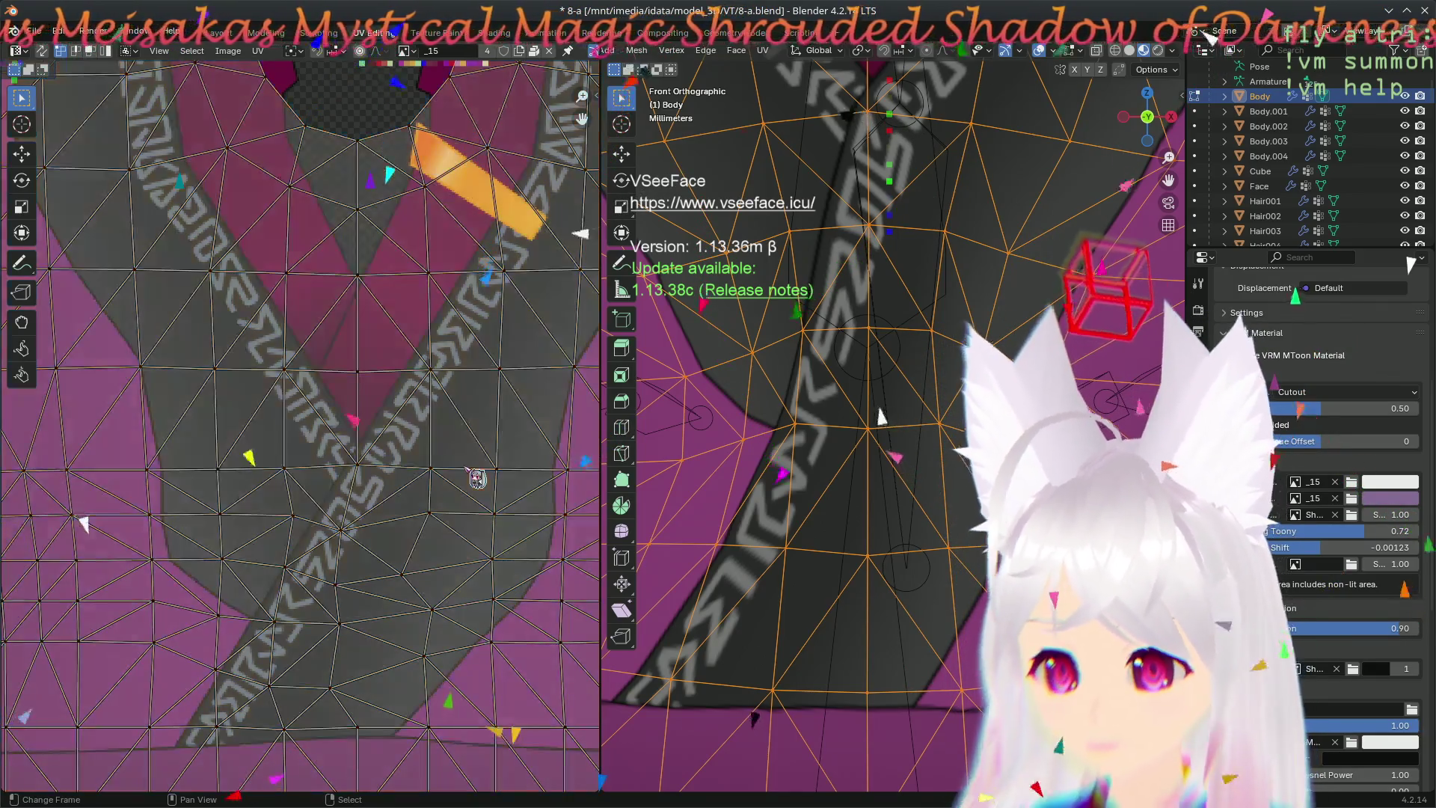
pyautogui.scroll(-3, 383, 469)
pyautogui.scroll(2, 382, 469)
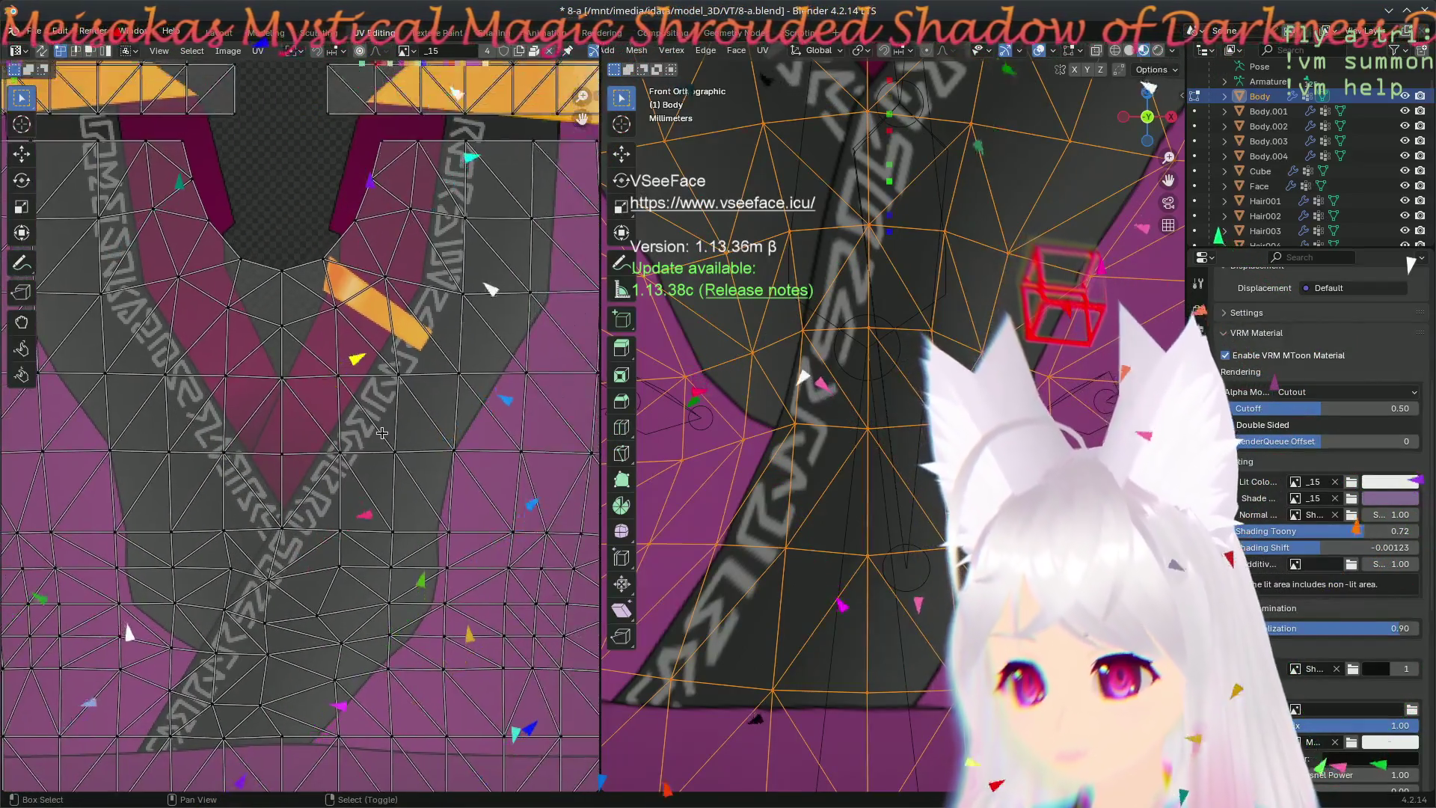
pyautogui.moveTo(383, 467); pyautogui.dragTo(419, 423, button='middle')
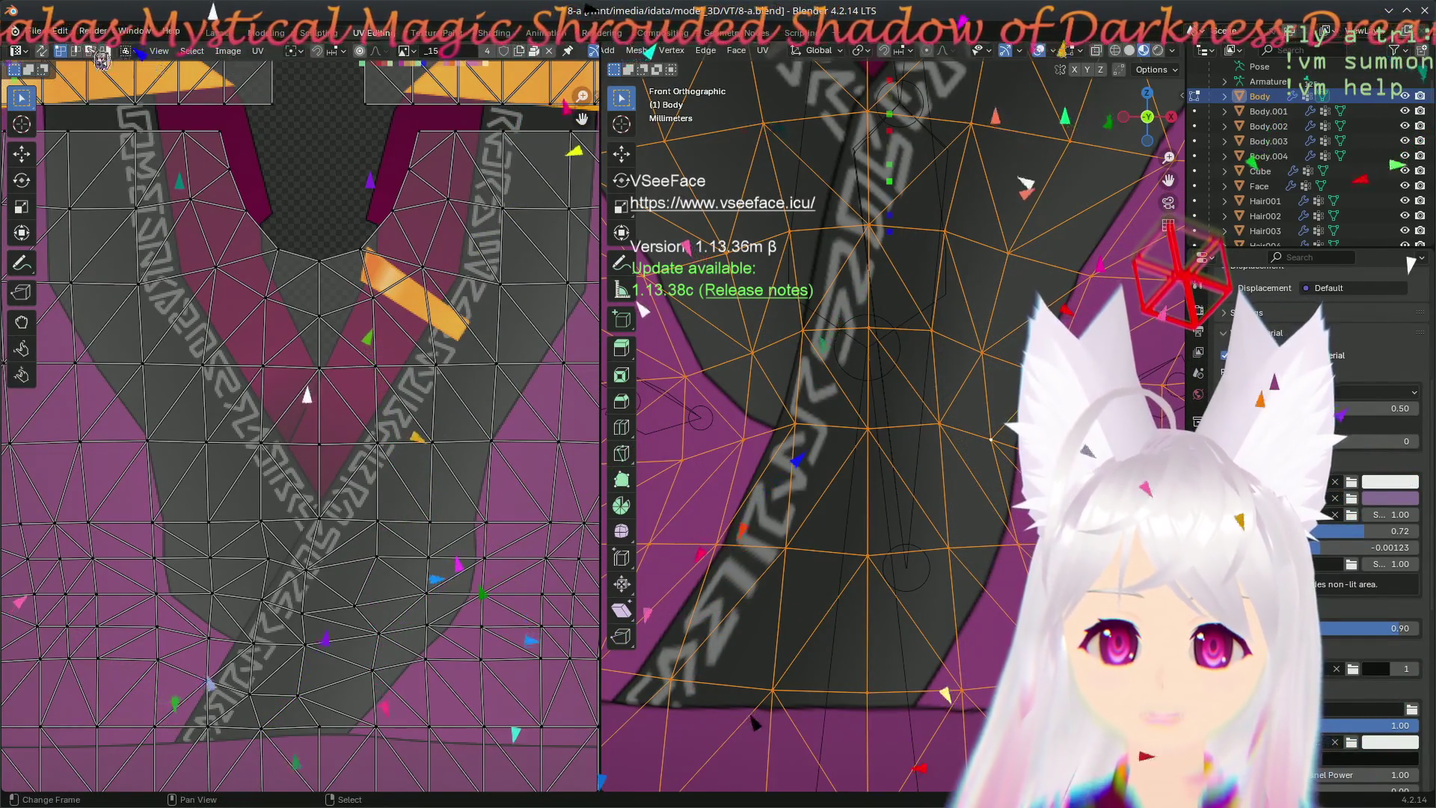
pyautogui.click(62, 31)
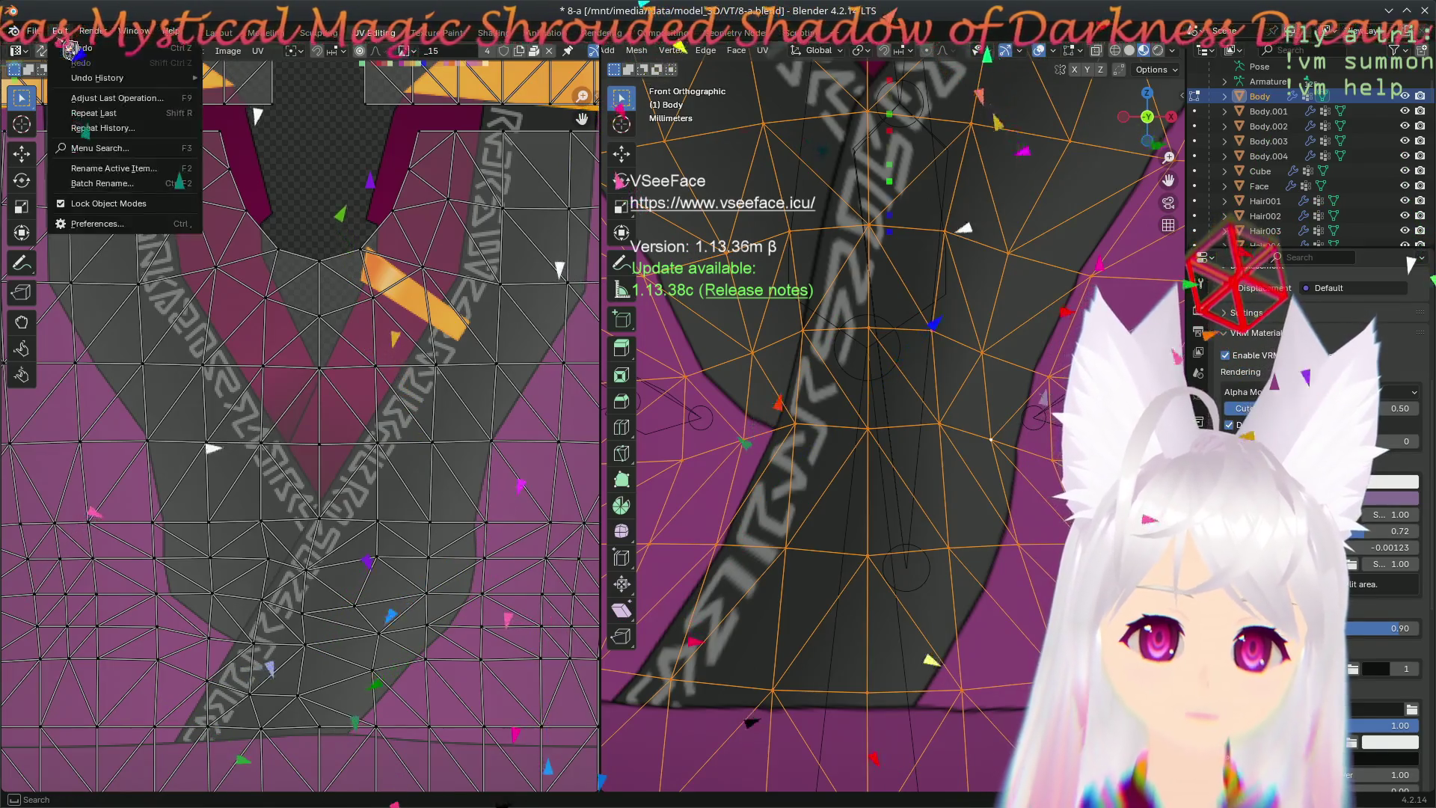
# - Open Preferences on the Keymap section and focus the shortcut search field
pyautogui.click(95, 223)
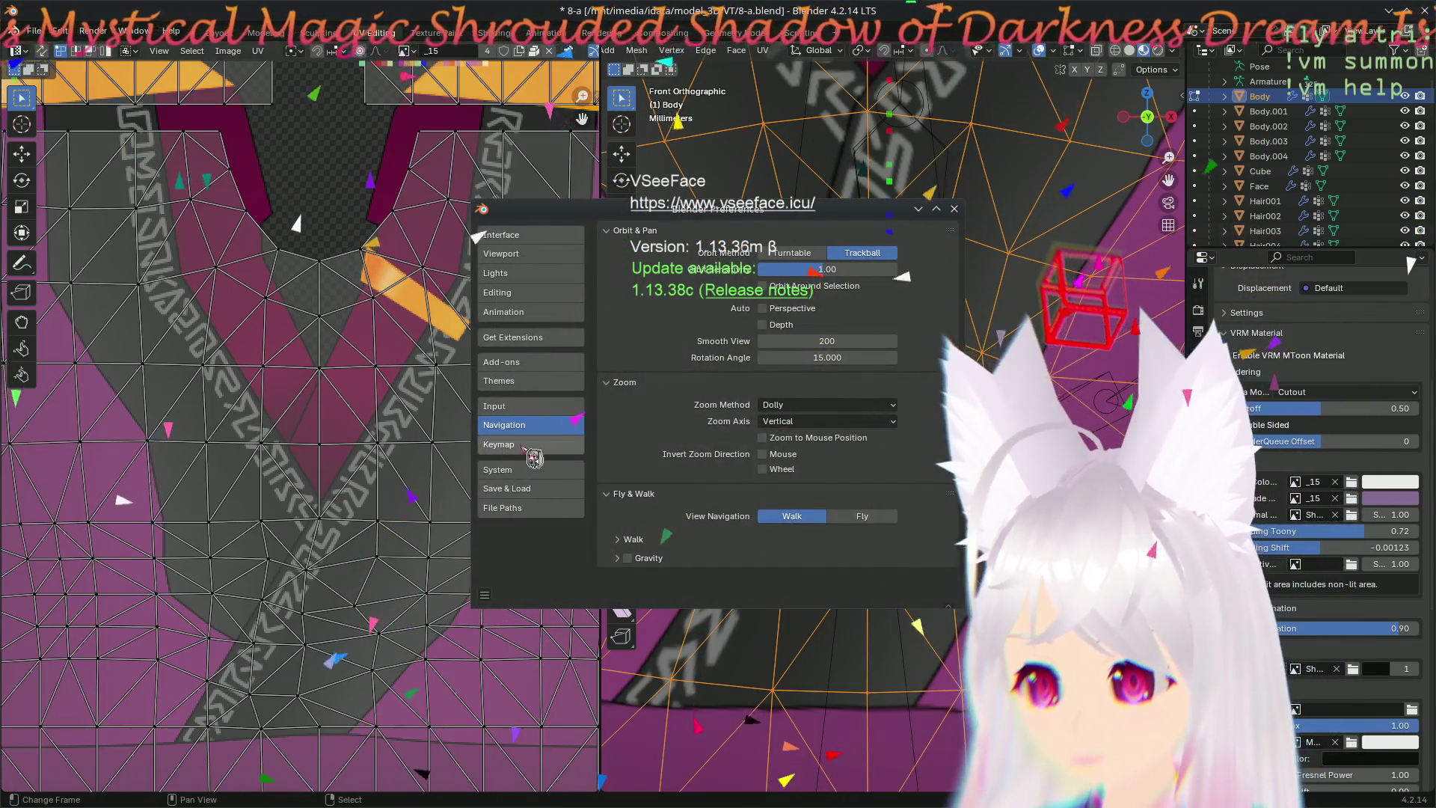
pyautogui.click(529, 446)
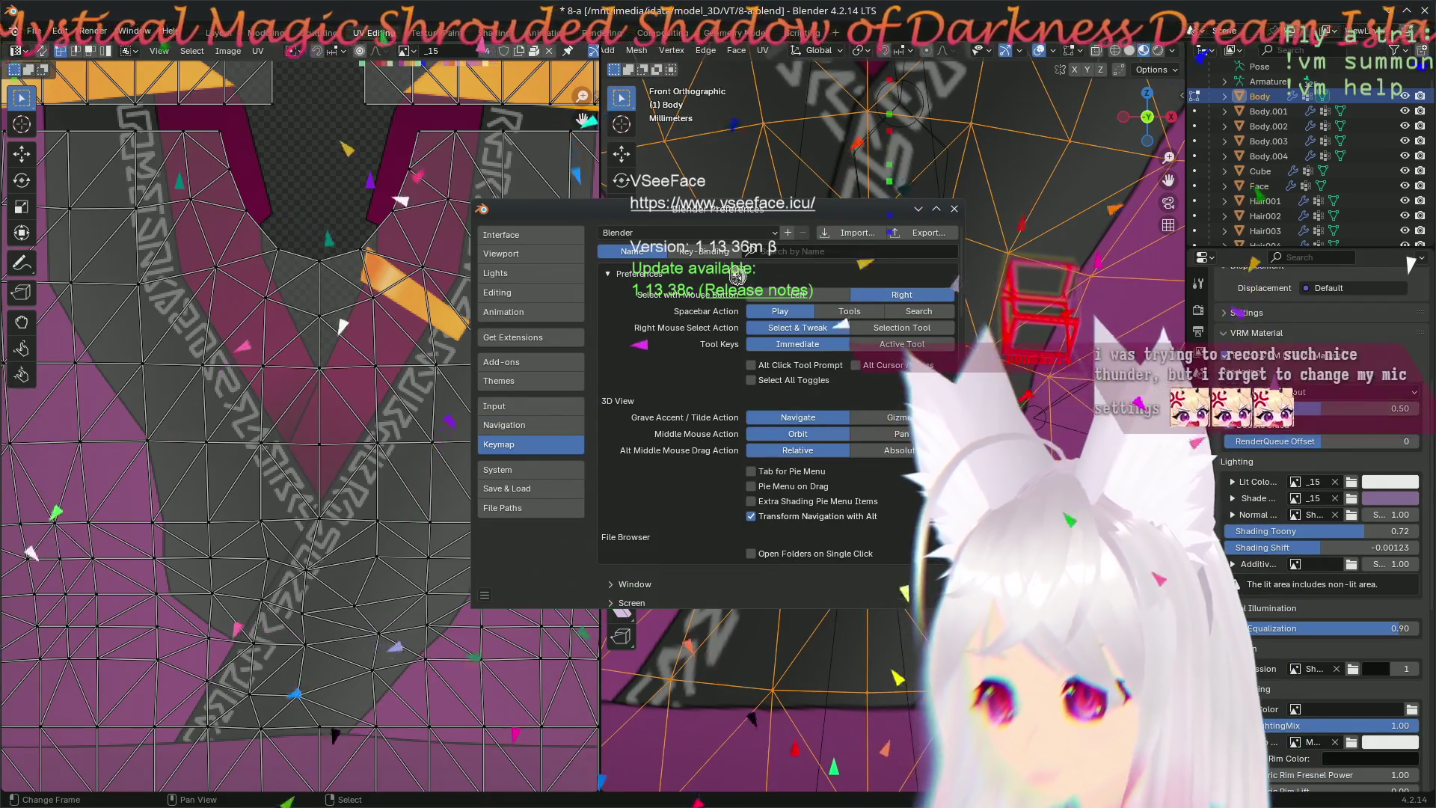
pyautogui.click(827, 253)
pyautogui.write('select')
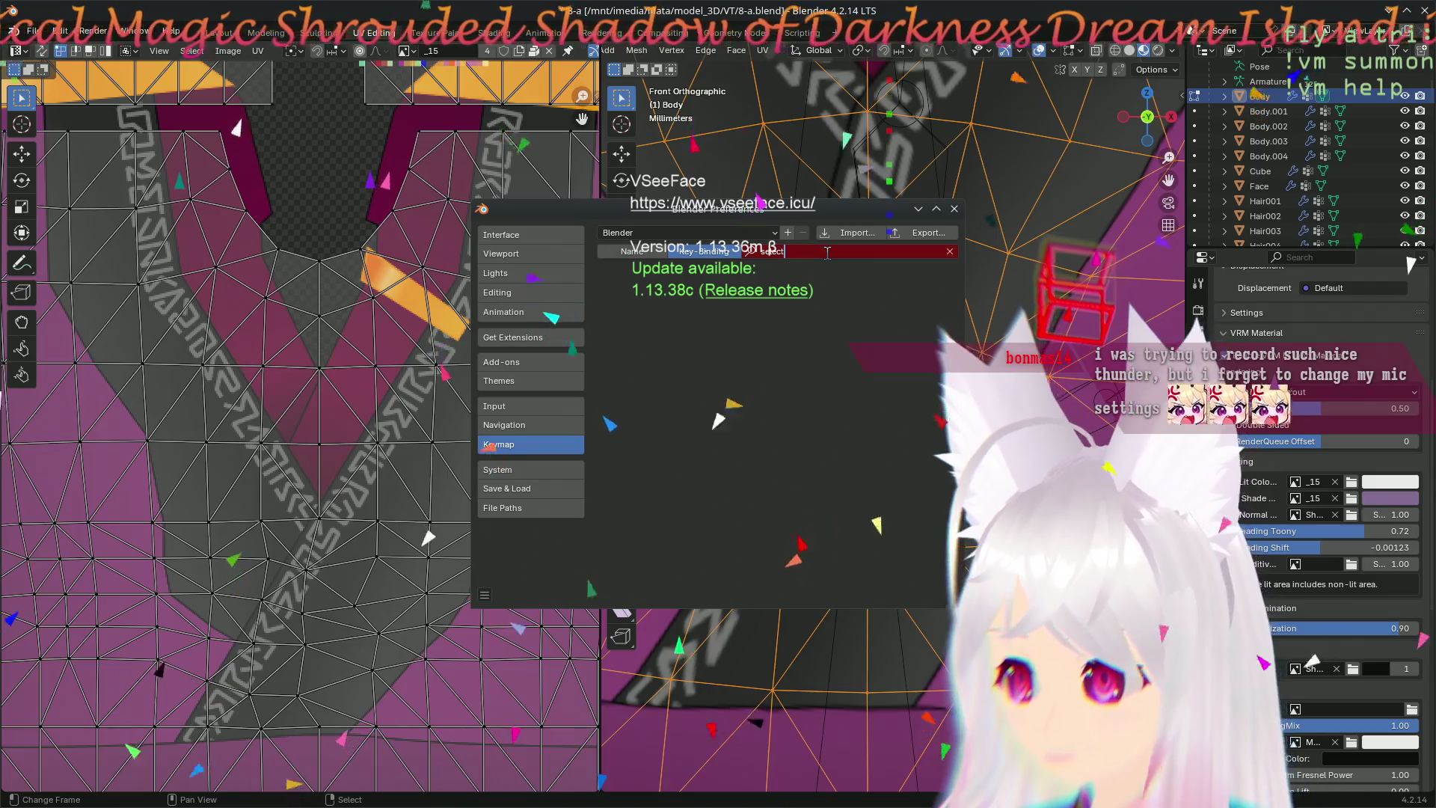
# - Search the keymap by command name for the select-all entries and expand the Pose one
pyautogui.click(651, 253)
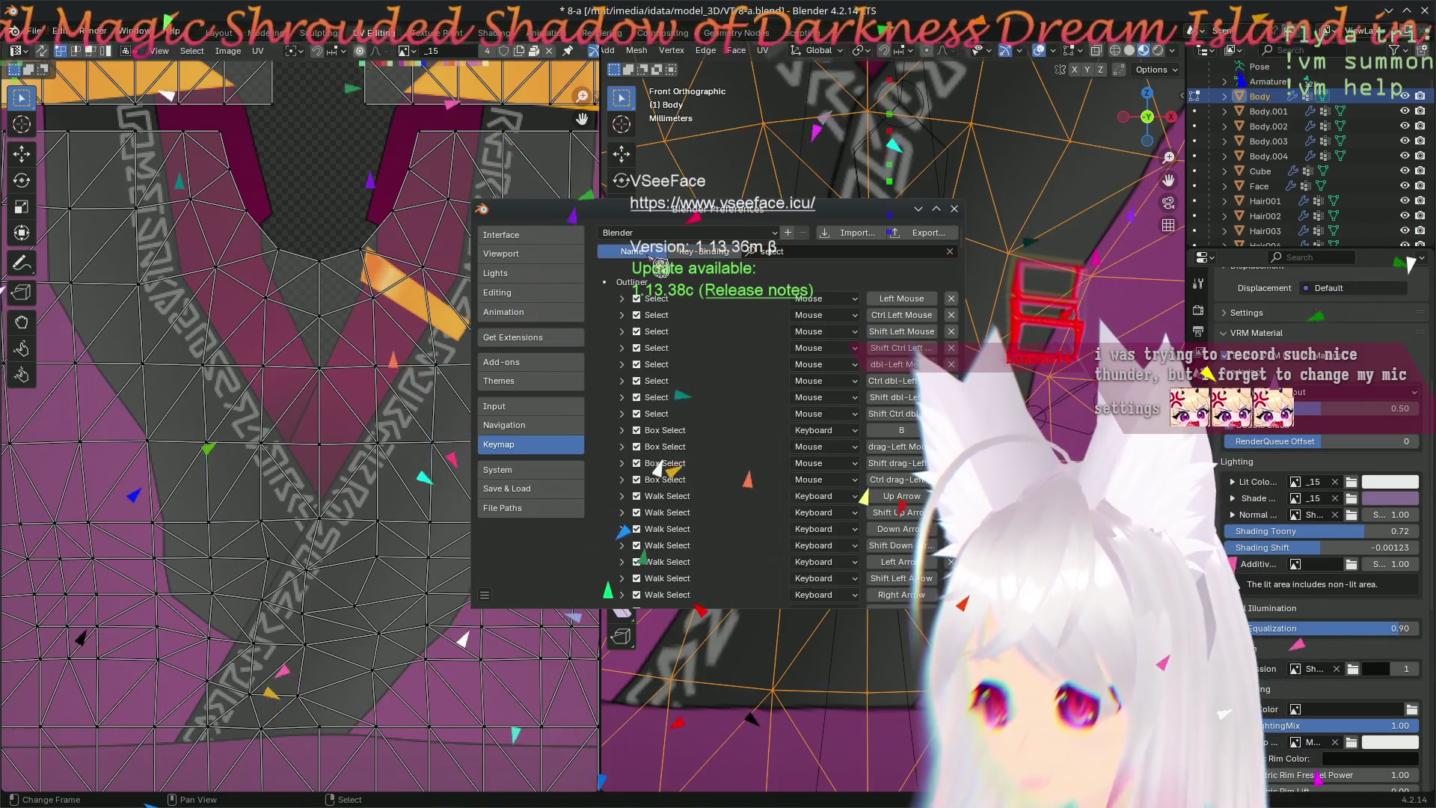
pyautogui.click(810, 250)
pyautogui.press('BackSpace')
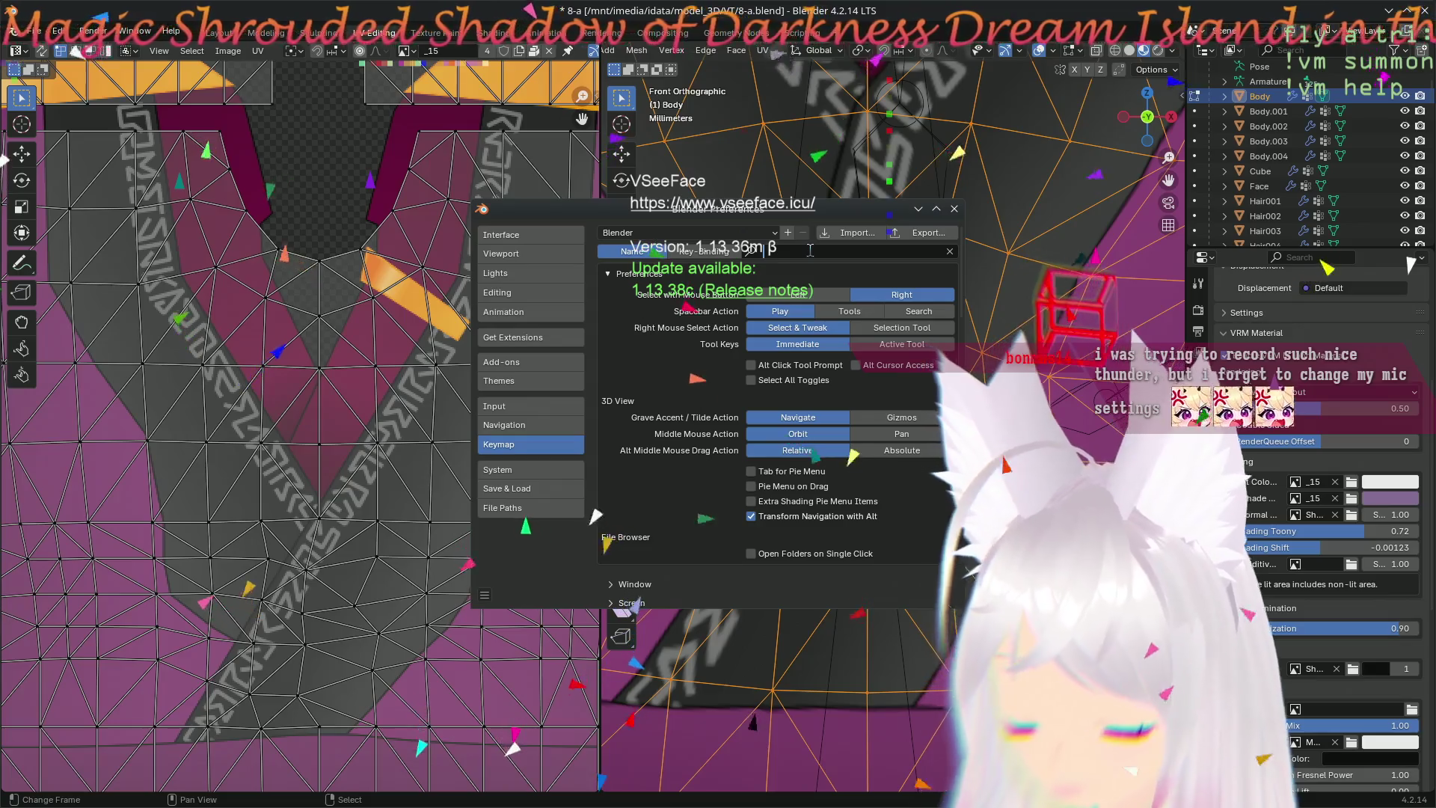
pyautogui.write('select')
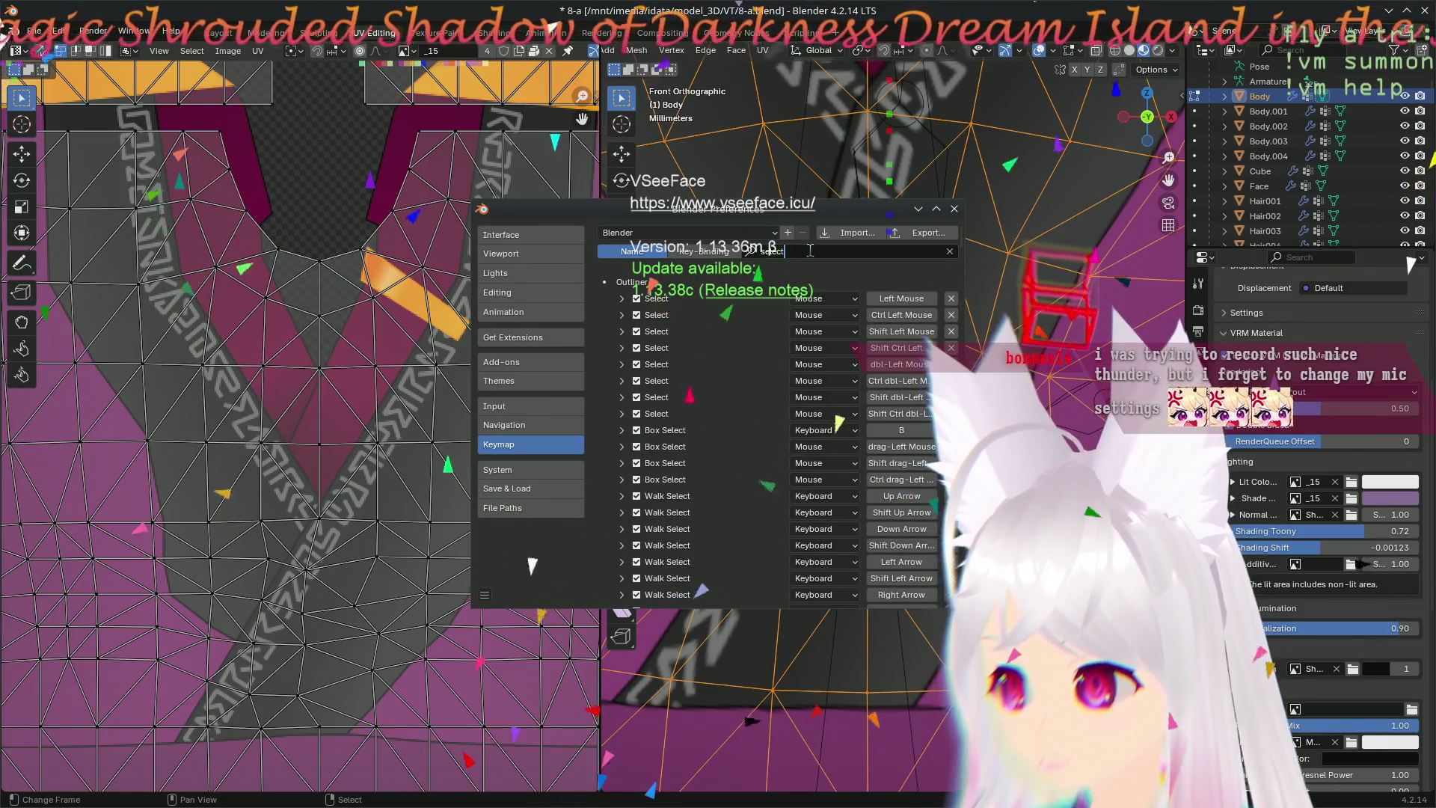
pyautogui.write(' a')
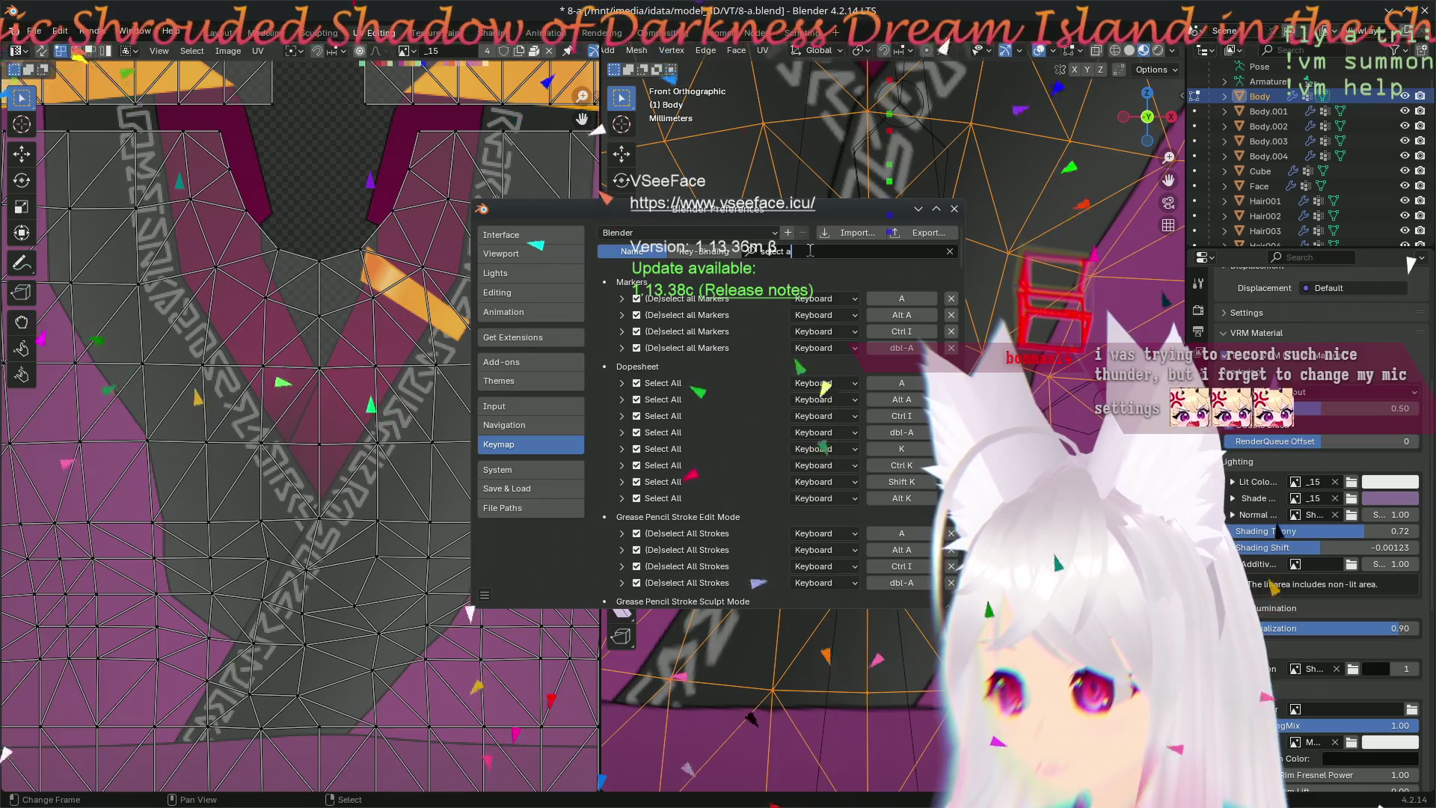
pyautogui.write('ll')
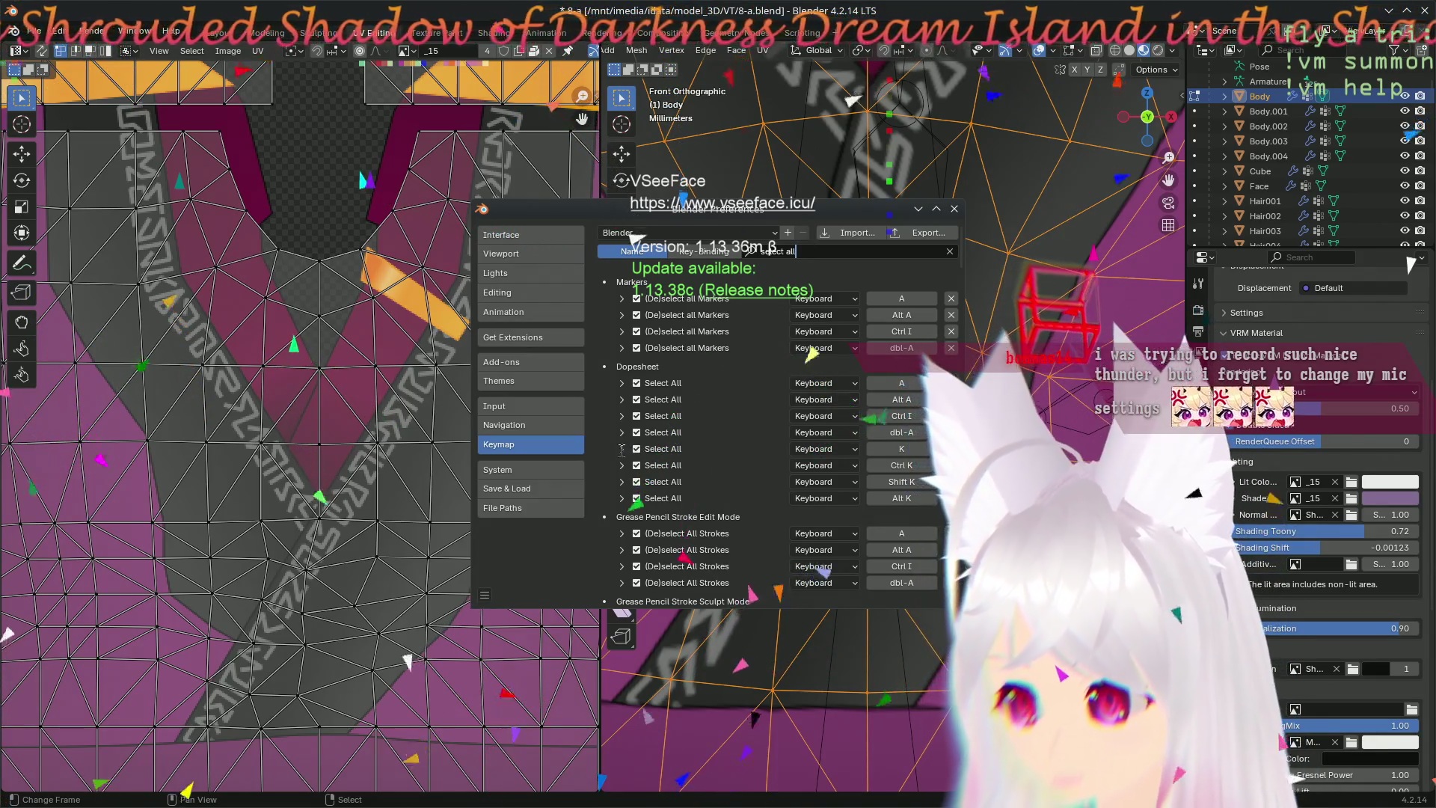
pyautogui.scroll(-5, 615, 453)
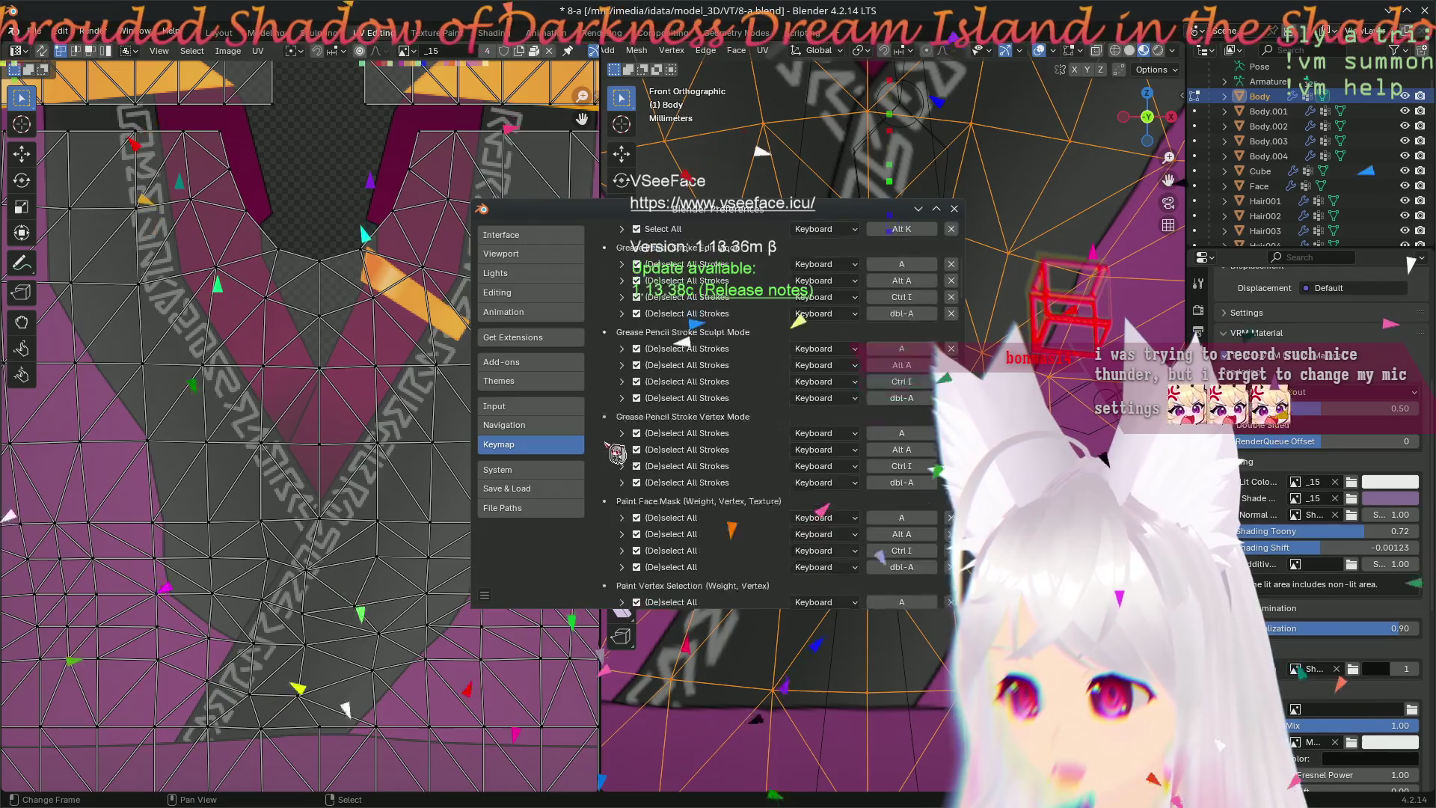
pyautogui.scroll(-7, 616, 453)
pyautogui.click(617, 391)
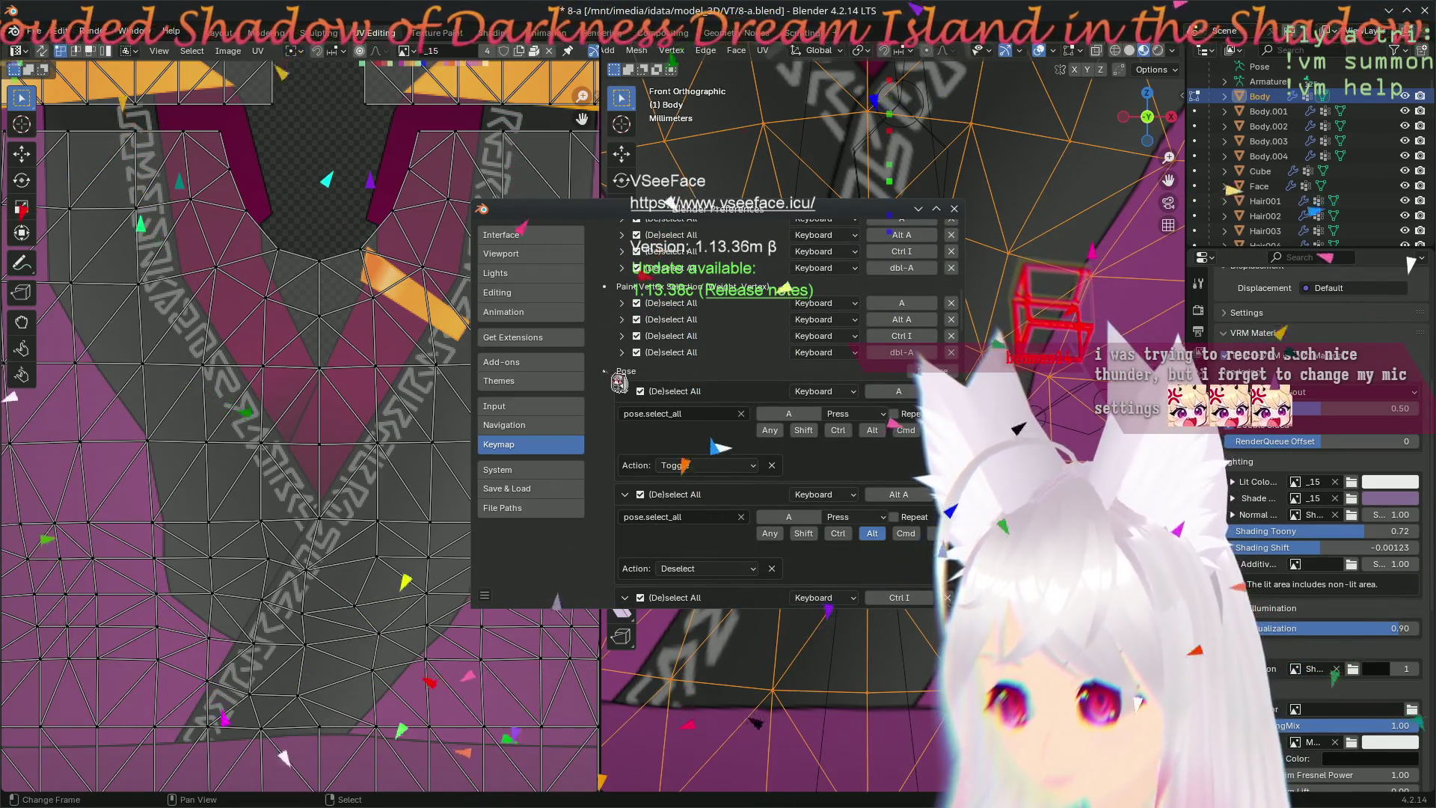
pyautogui.scroll(-8, 619, 382)
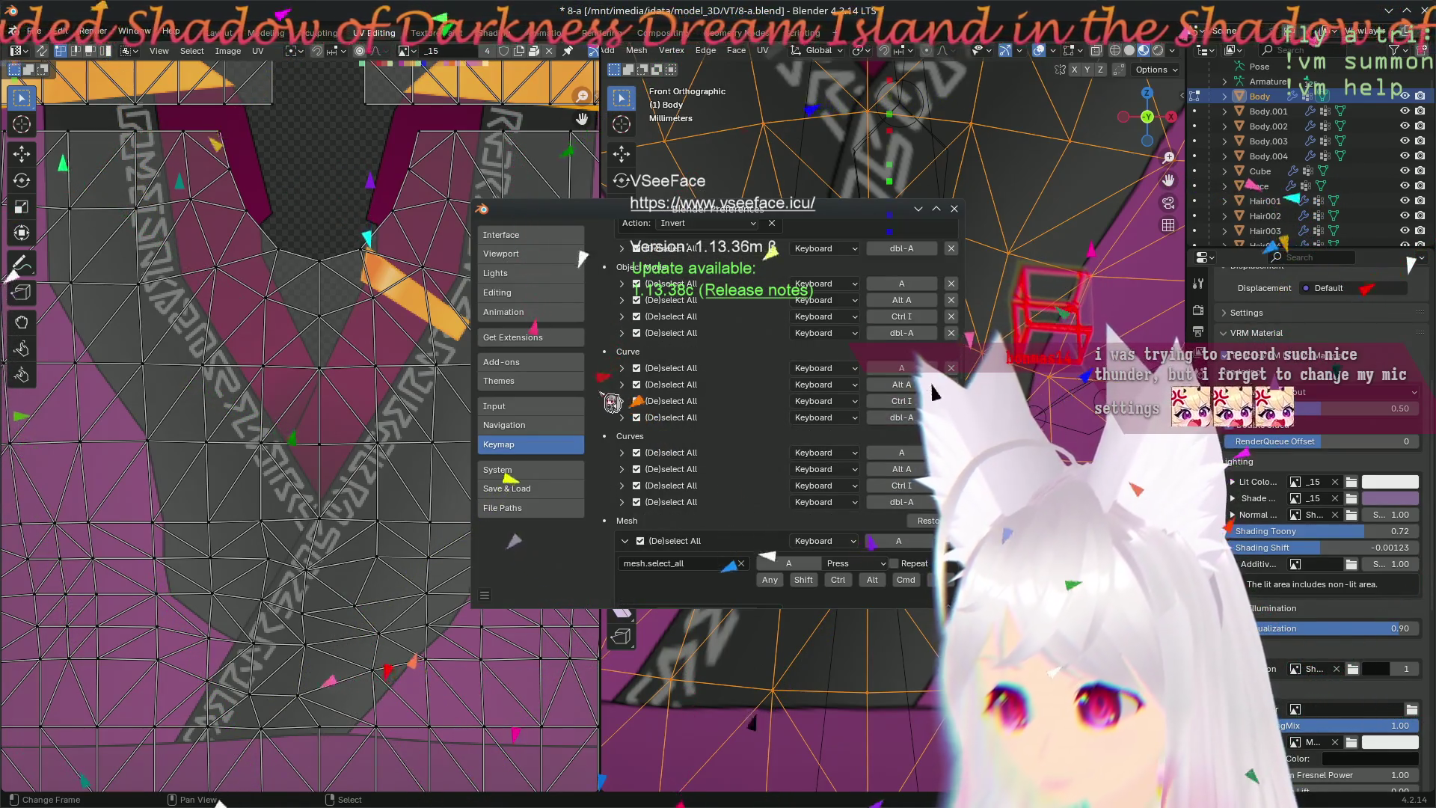
pyautogui.scroll(-3, 612, 402)
pyautogui.scroll(-3, 612, 402)
pyautogui.scroll(-3, 612, 403)
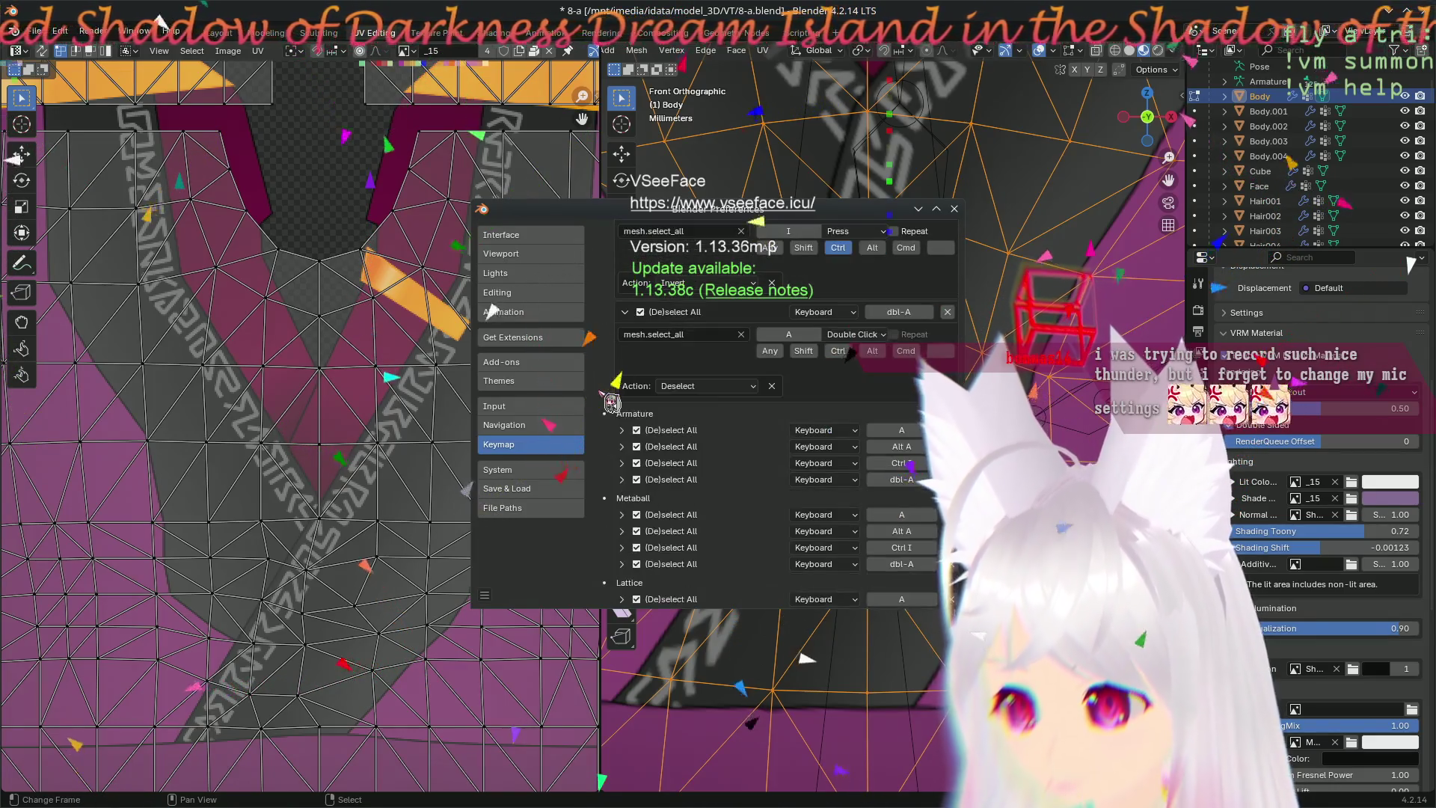
pyautogui.scroll(-5, 612, 403)
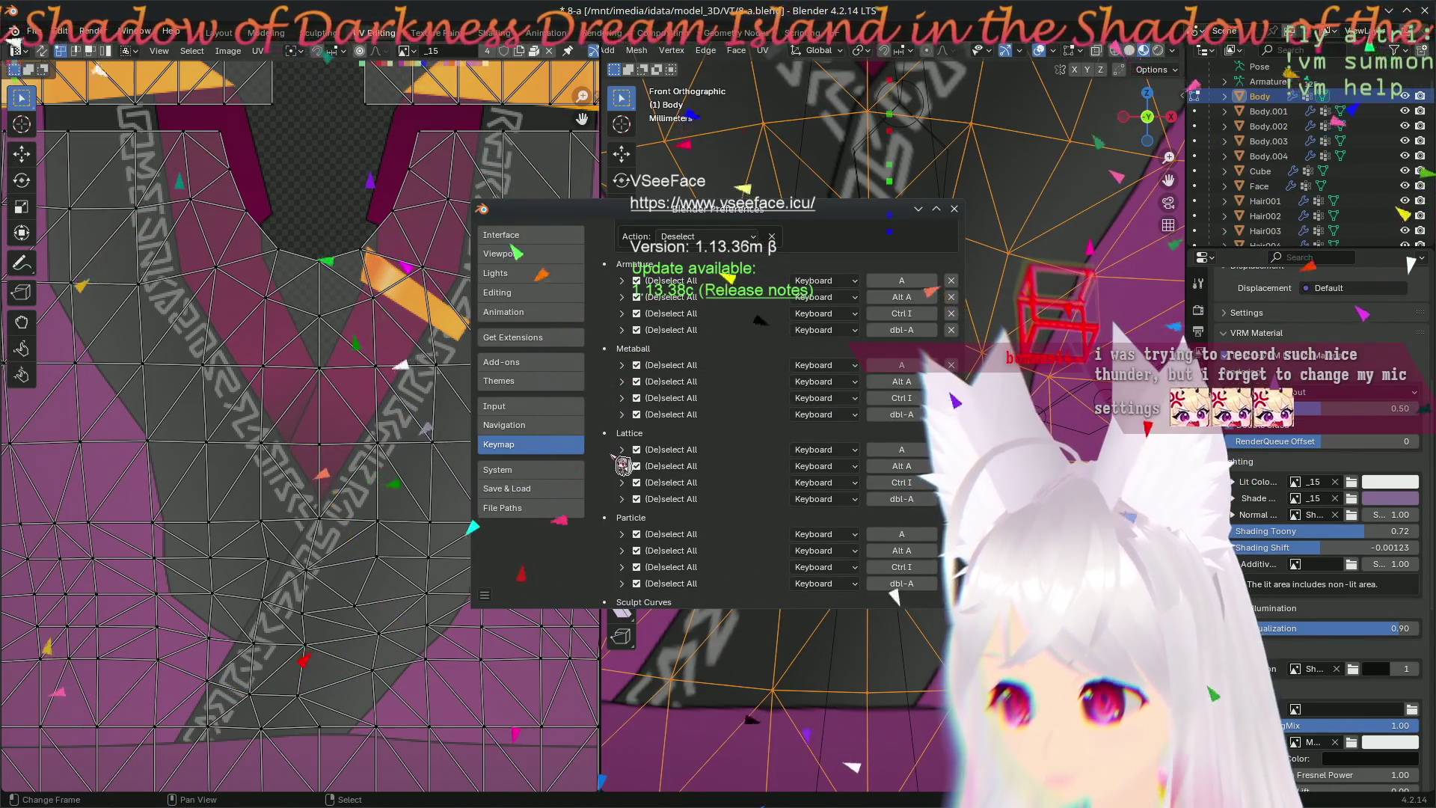
pyautogui.scroll(-5, 621, 465)
pyautogui.scroll(-5, 621, 465)
pyautogui.scroll(-5, 621, 465)
pyautogui.scroll(-3, 620, 465)
# - Set the UV Editor (De)select All action to Toggle
pyautogui.click(624, 312)
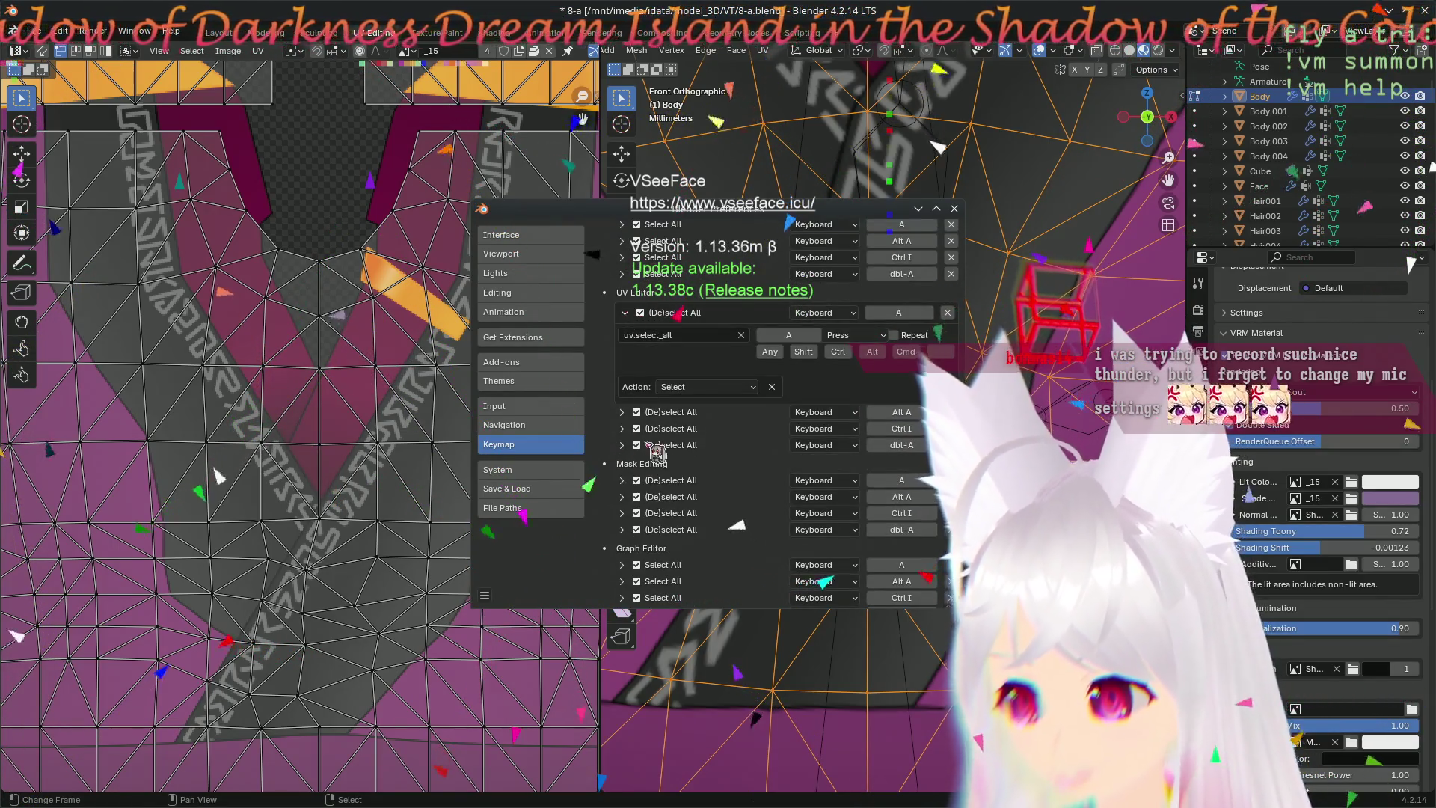
pyautogui.click(696, 387)
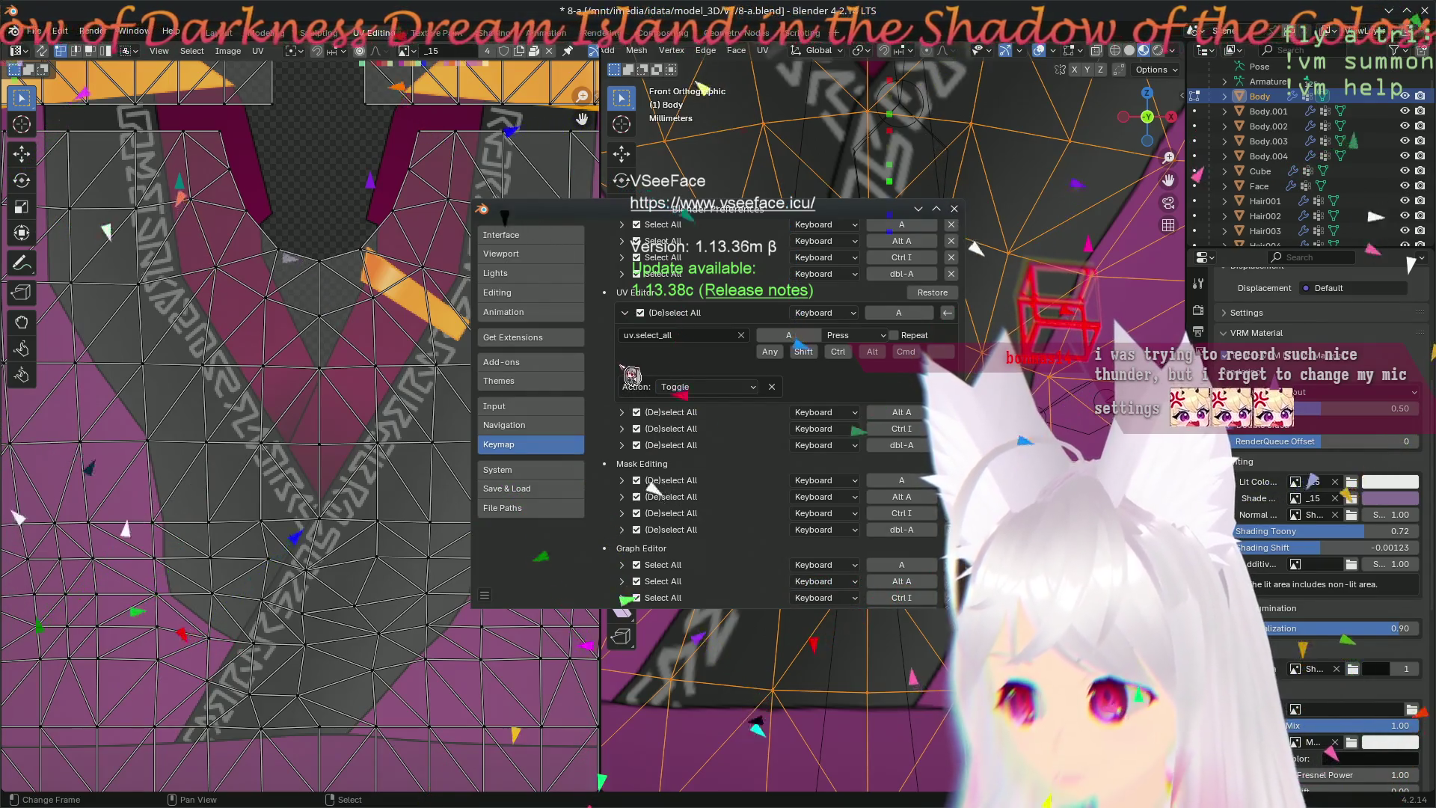
pyautogui.scroll(-2, 654, 486)
pyautogui.scroll(-3, 592, 461)
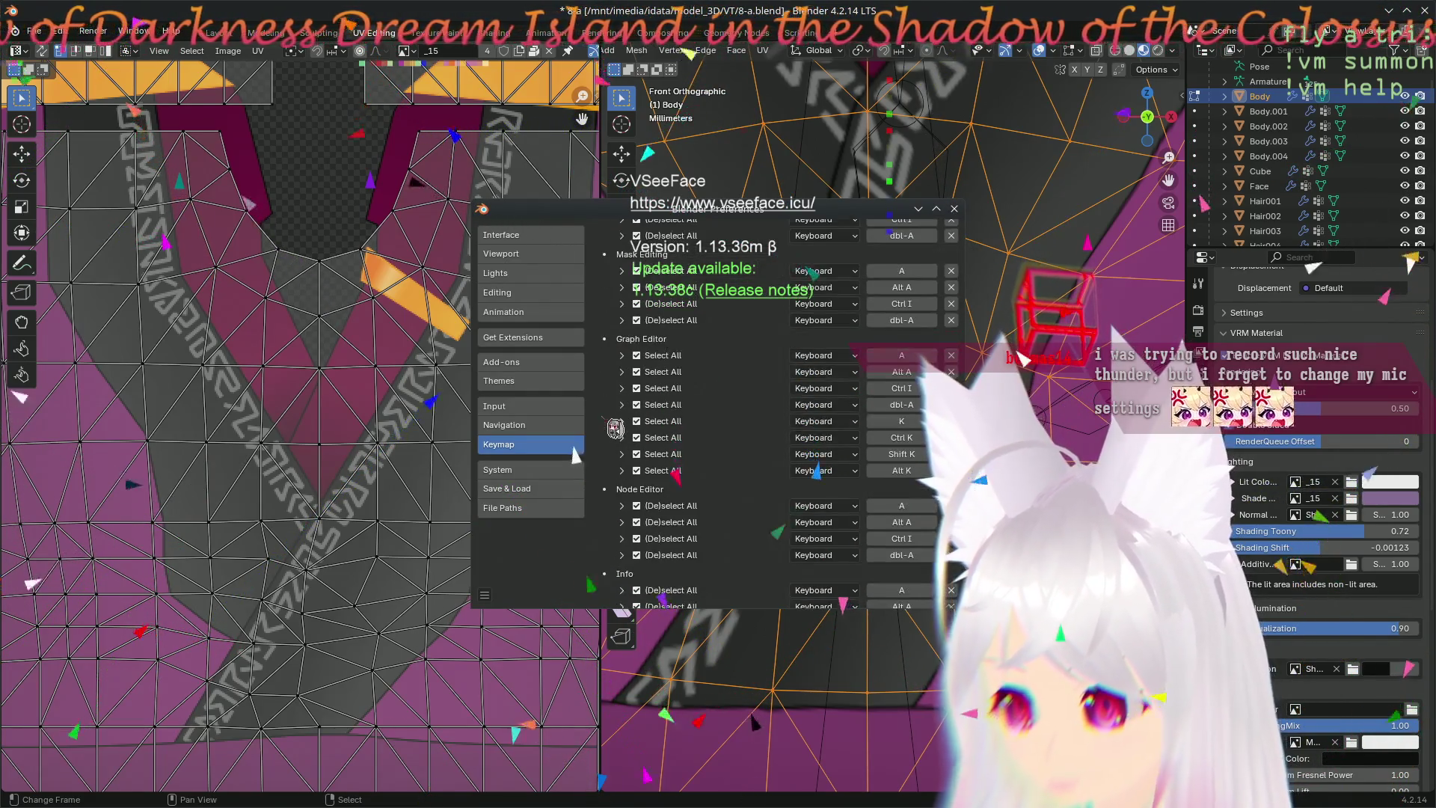
pyautogui.scroll(-3, 592, 461)
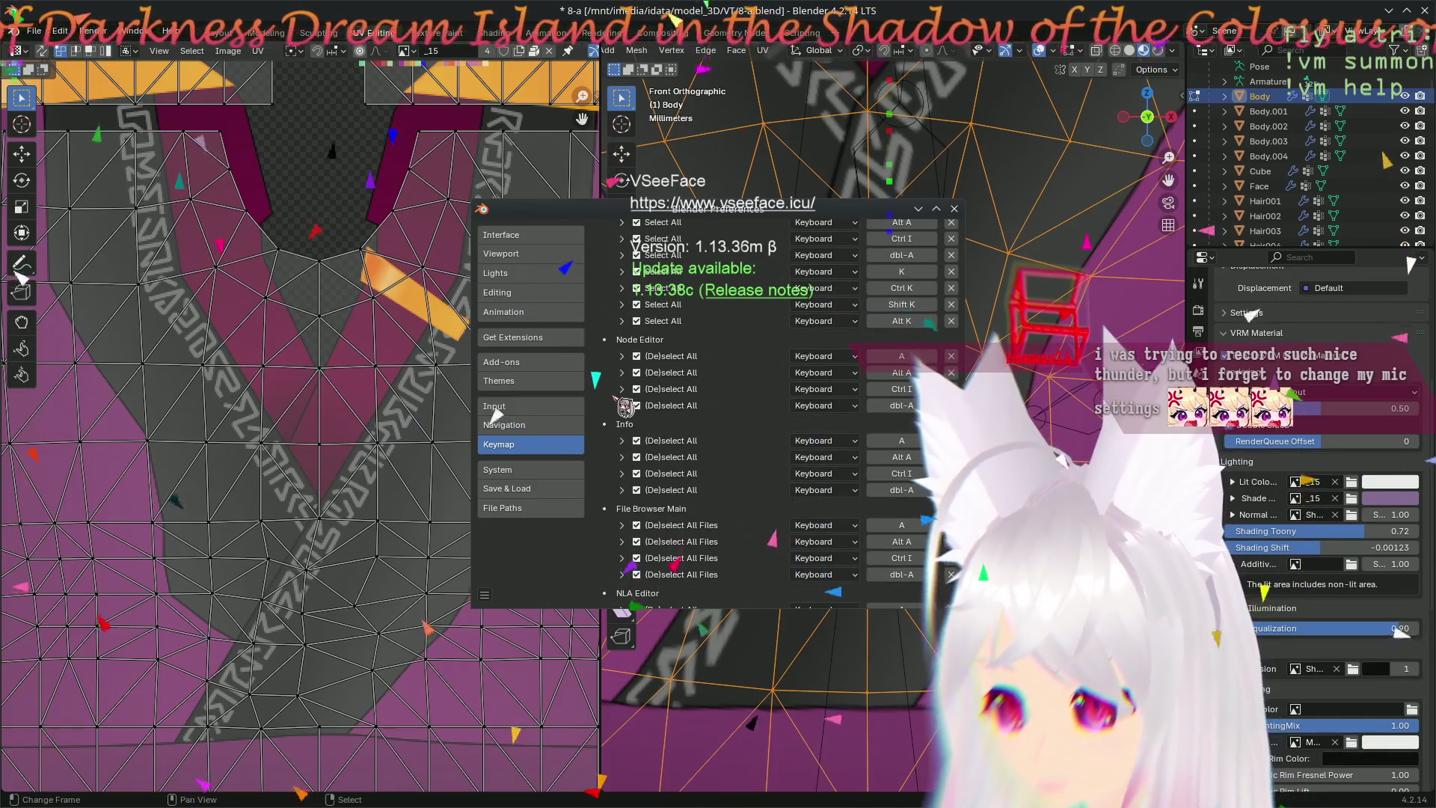
pyautogui.click(623, 356)
# - Set the Node Editor and Graph Editor select-all actions to Toggle
pyautogui.click(706, 441)
pyautogui.click(695, 417)
pyautogui.scroll(4, 651, 426)
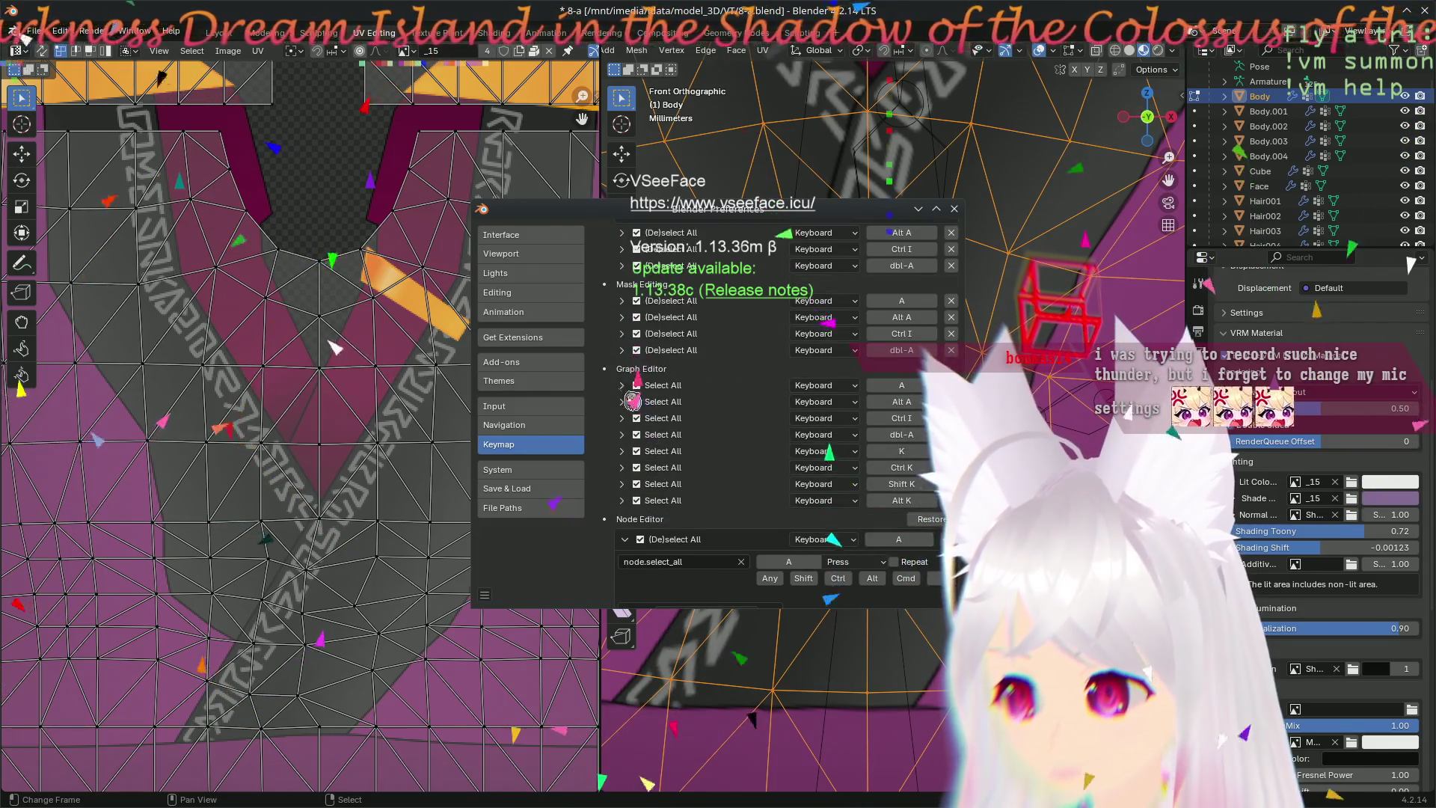
pyautogui.click(623, 386)
pyautogui.click(707, 462)
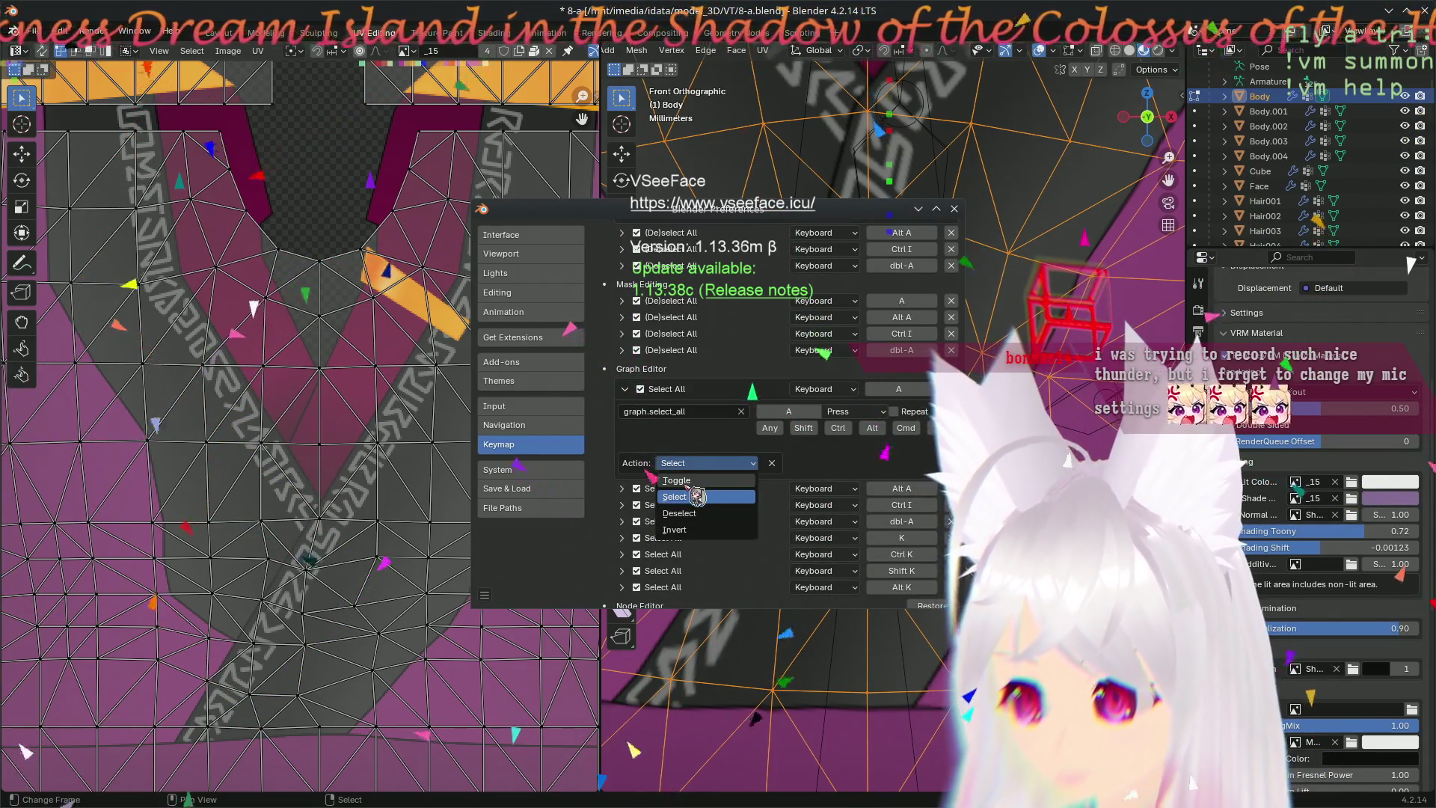
pyautogui.click(677, 481)
pyautogui.scroll(-5, 650, 494)
pyautogui.scroll(-4, 616, 513)
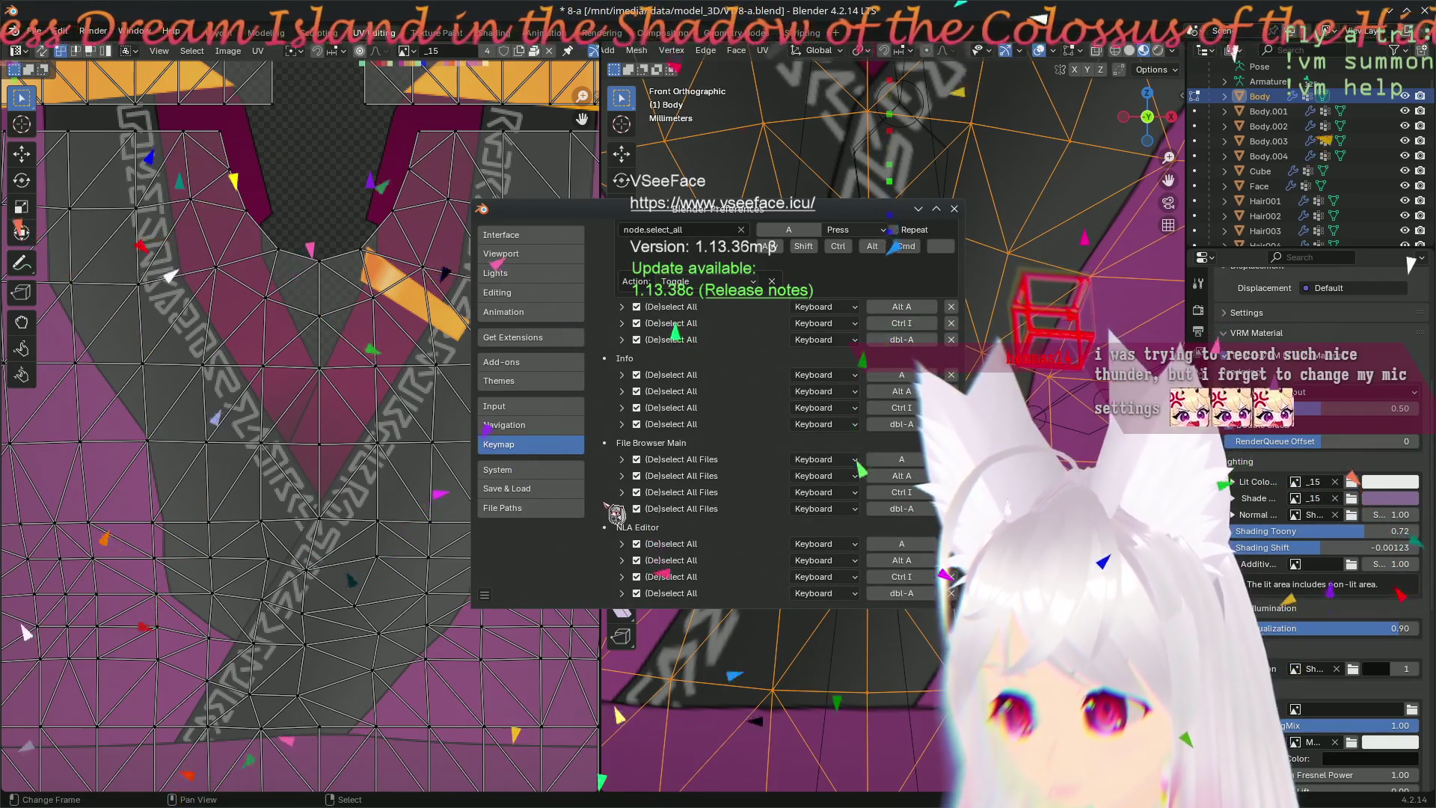
pyautogui.scroll(-5, 617, 513)
pyautogui.scroll(-3, 616, 513)
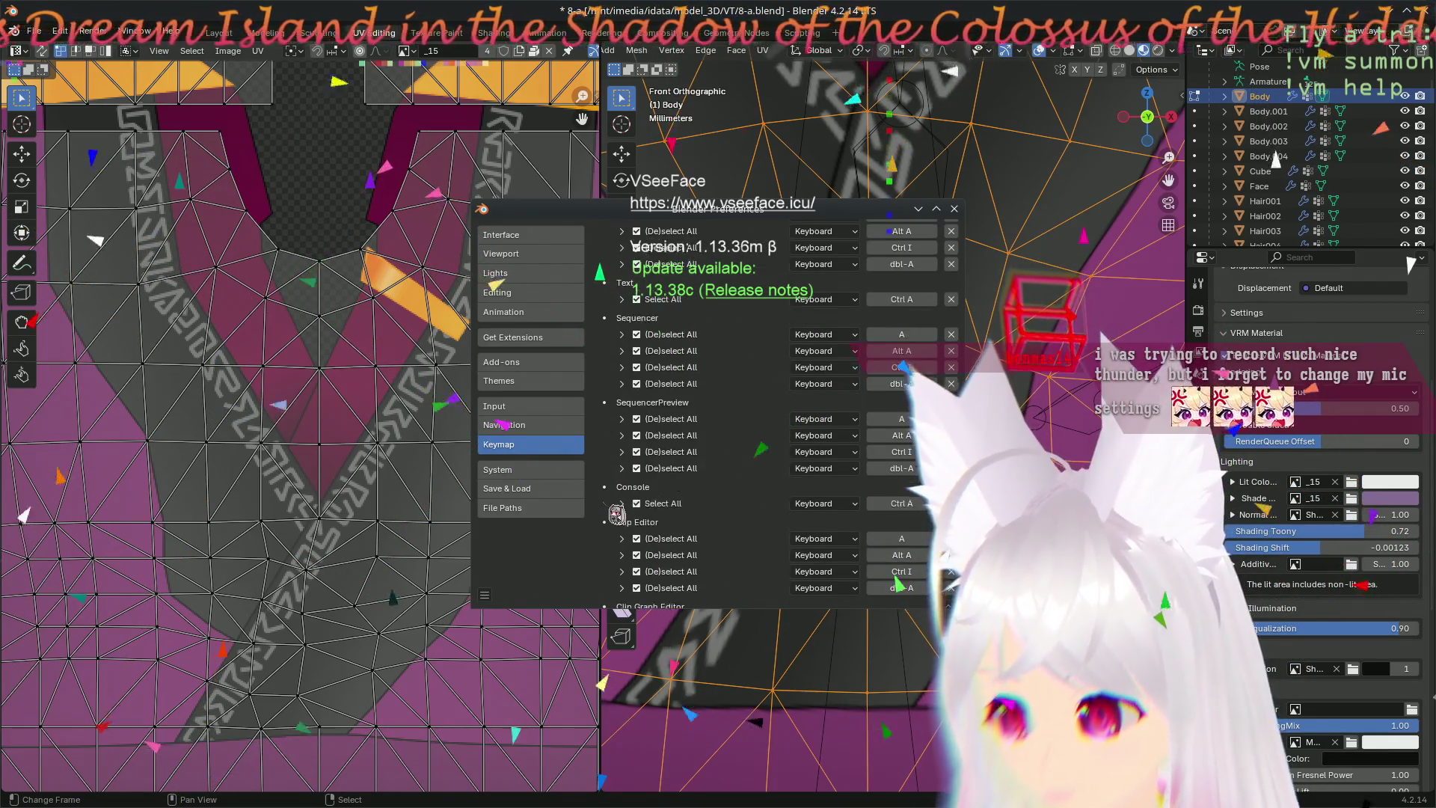
pyautogui.scroll(-1, 616, 513)
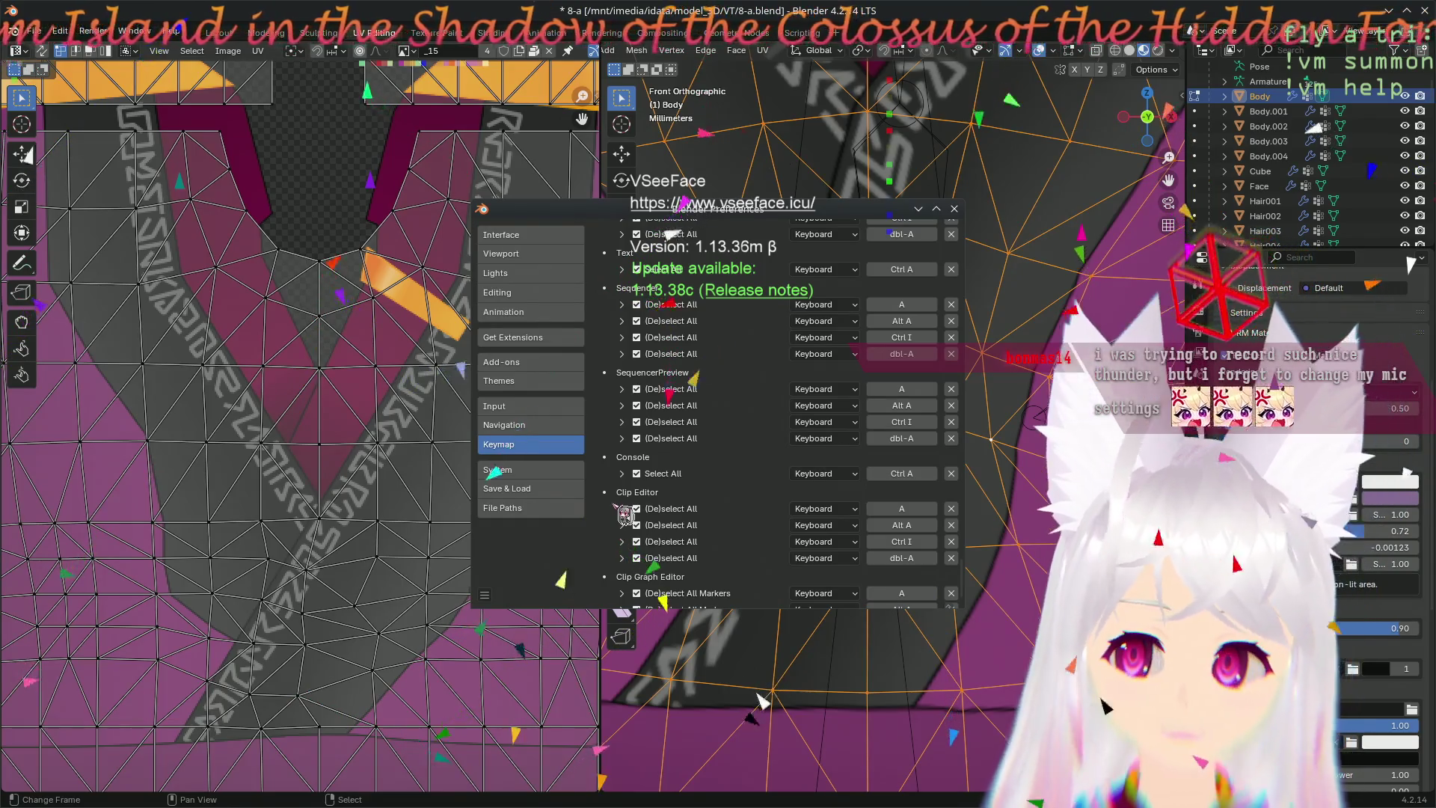
pyautogui.scroll(-2, 625, 514)
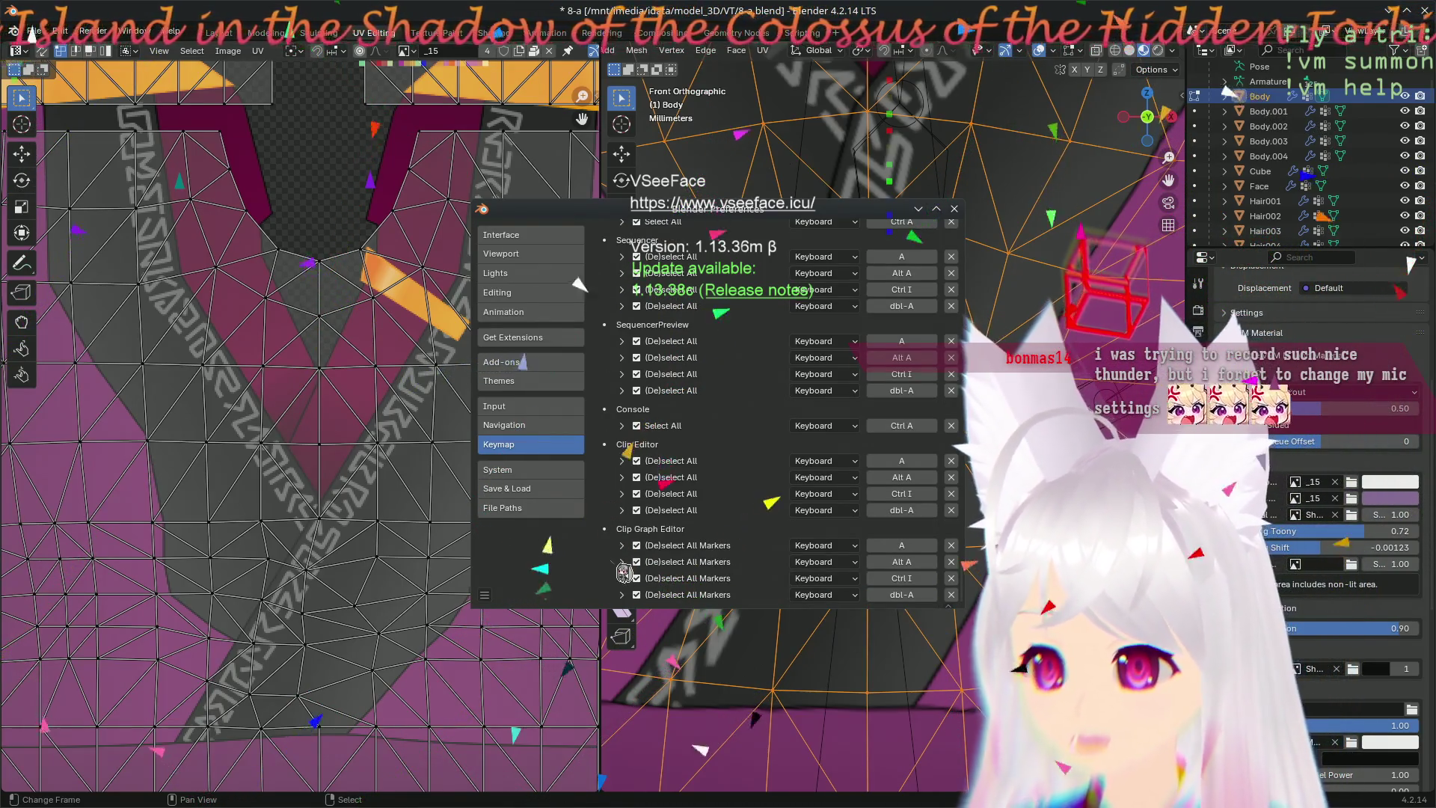
pyautogui.scroll(-2, 624, 569)
pyautogui.scroll(-3, 624, 569)
pyautogui.scroll(-3, 623, 570)
pyautogui.scroll(-3, 624, 571)
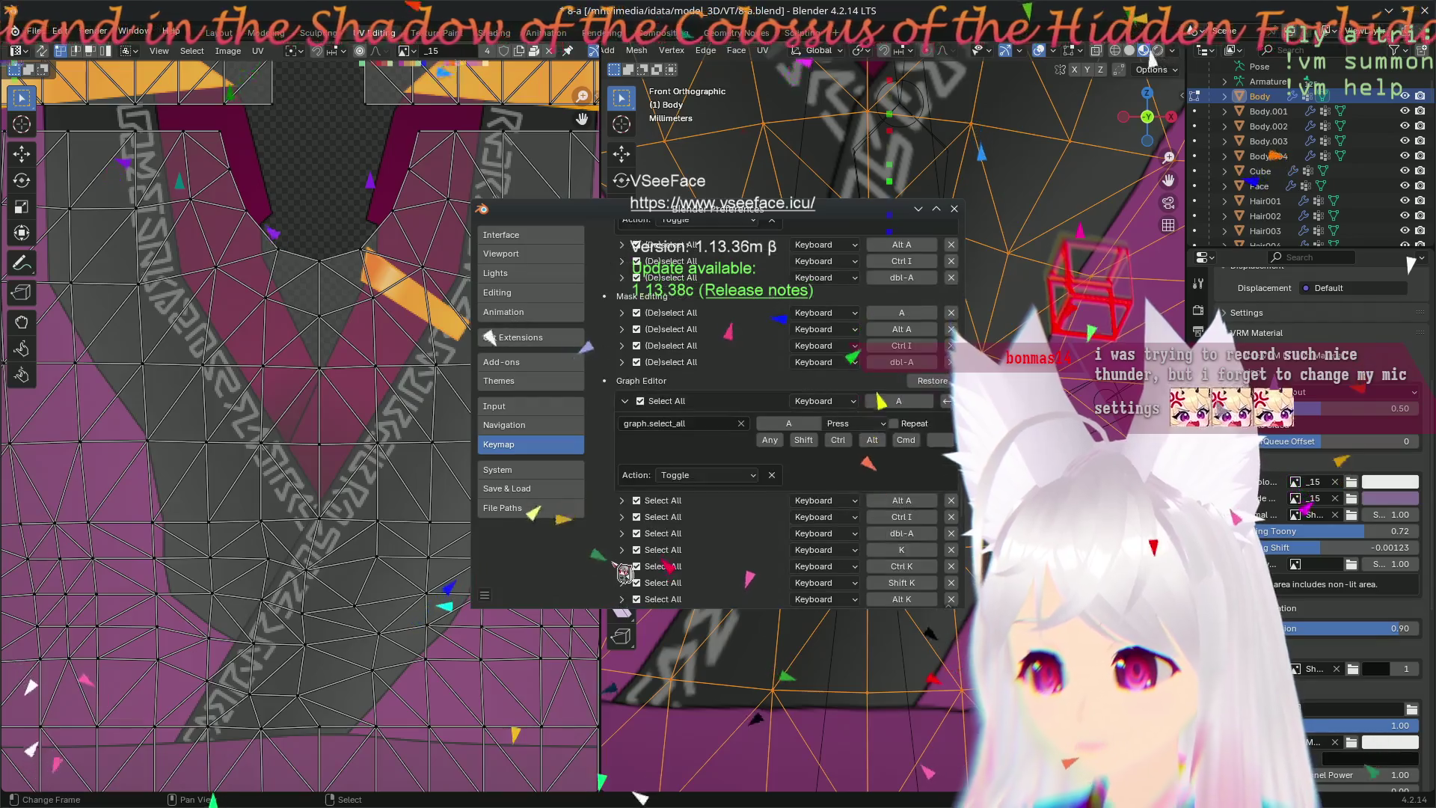
pyautogui.scroll(-3, 624, 570)
pyautogui.scroll(-1, 623, 570)
pyautogui.scroll(-3, 624, 570)
pyautogui.scroll(2, 624, 570)
pyautogui.scroll(2, 625, 571)
pyautogui.scroll(4, 624, 570)
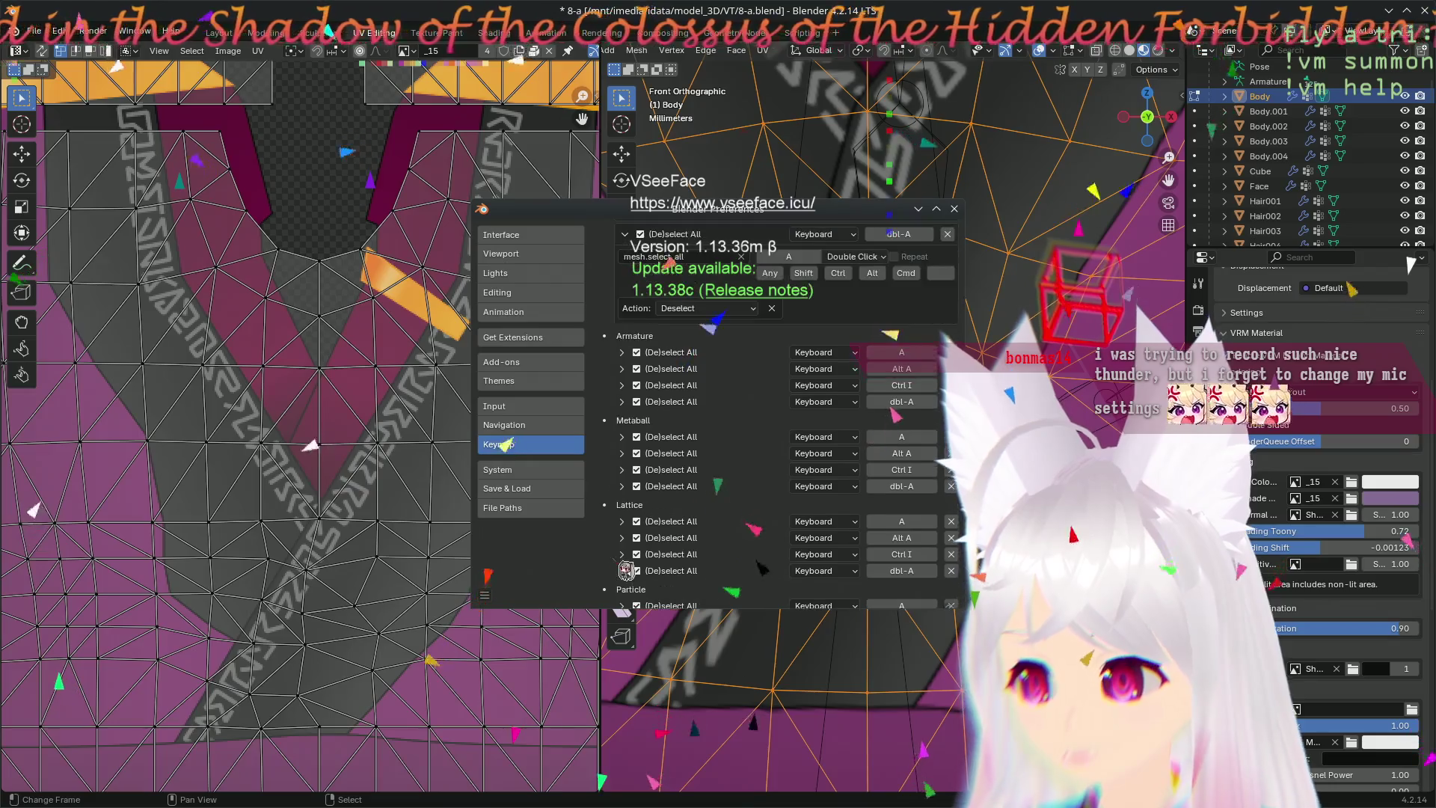
pyautogui.scroll(4, 624, 570)
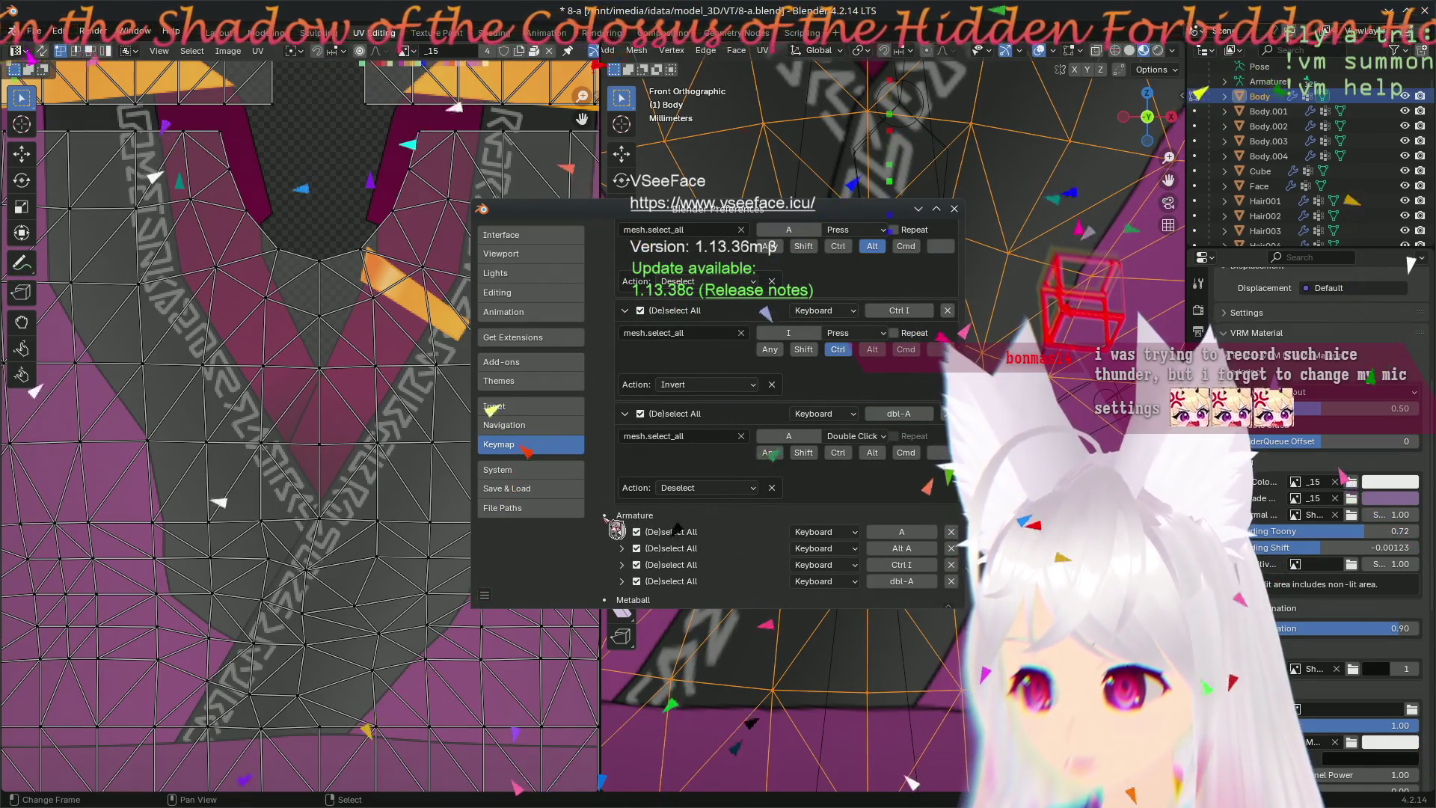
pyautogui.scroll(-3, 620, 528)
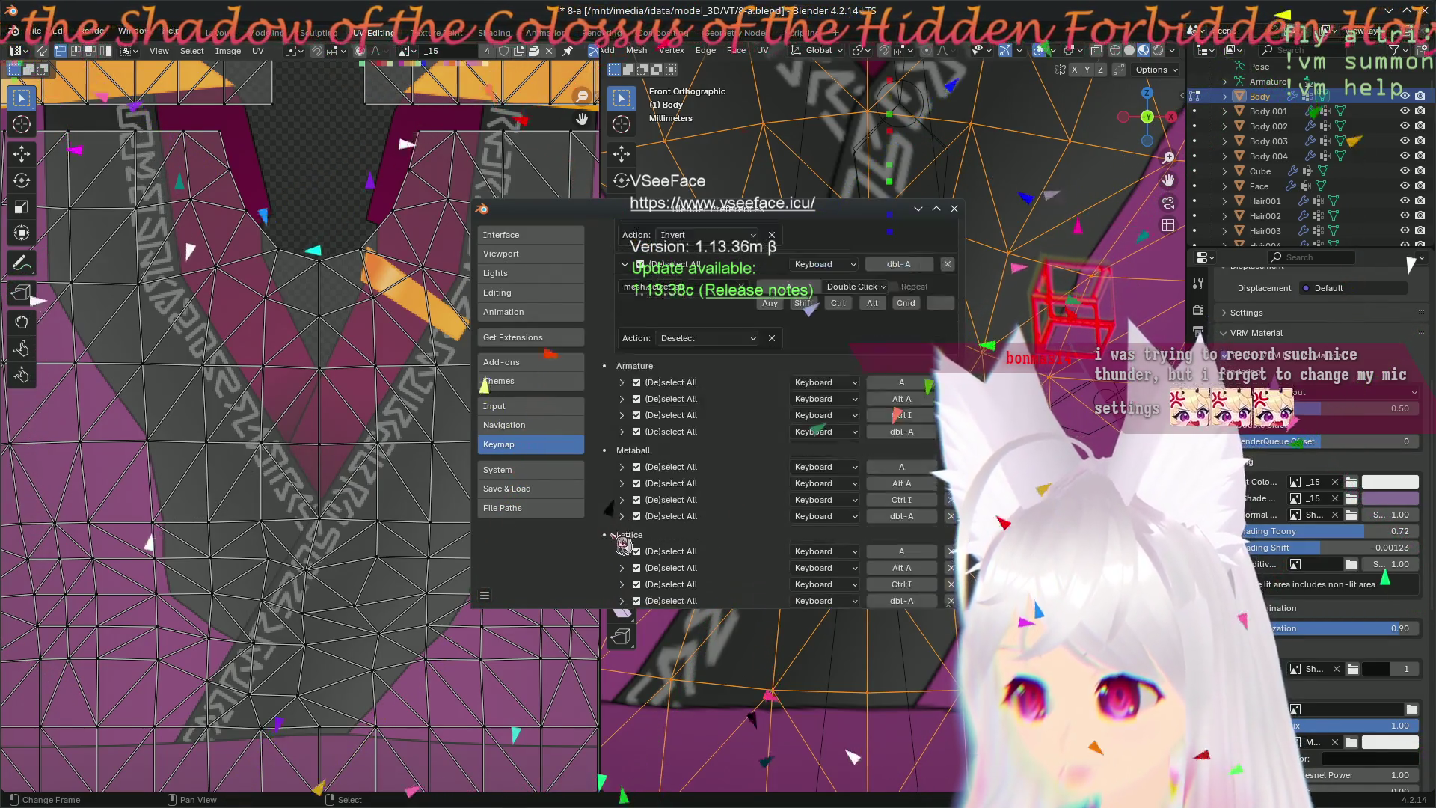
# - Set the Armature select-all action to Toggle and review the Object Mode entry
pyautogui.click(638, 386)
pyautogui.click(690, 461)
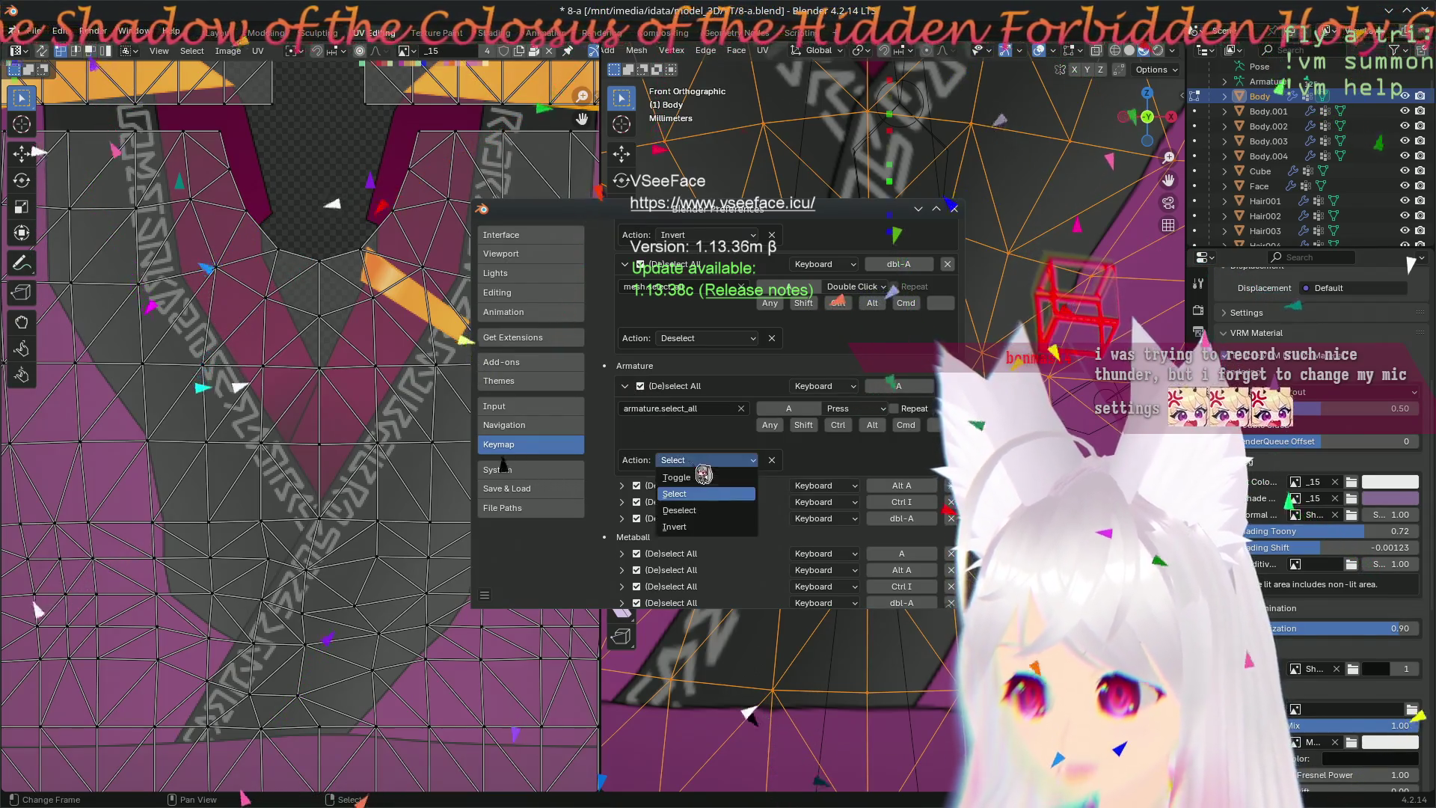
pyautogui.click(714, 478)
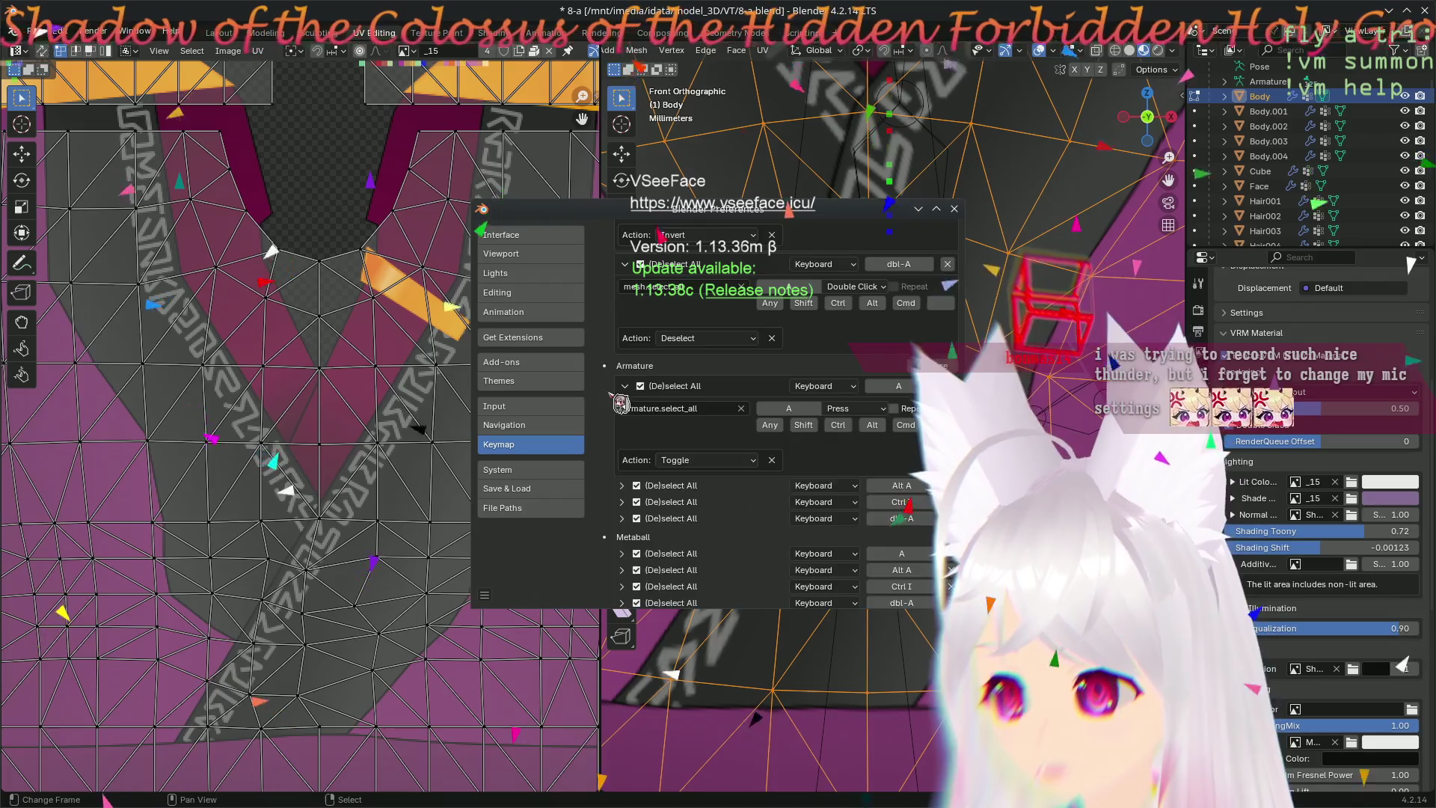
pyautogui.scroll(5, 620, 405)
pyautogui.scroll(3, 621, 404)
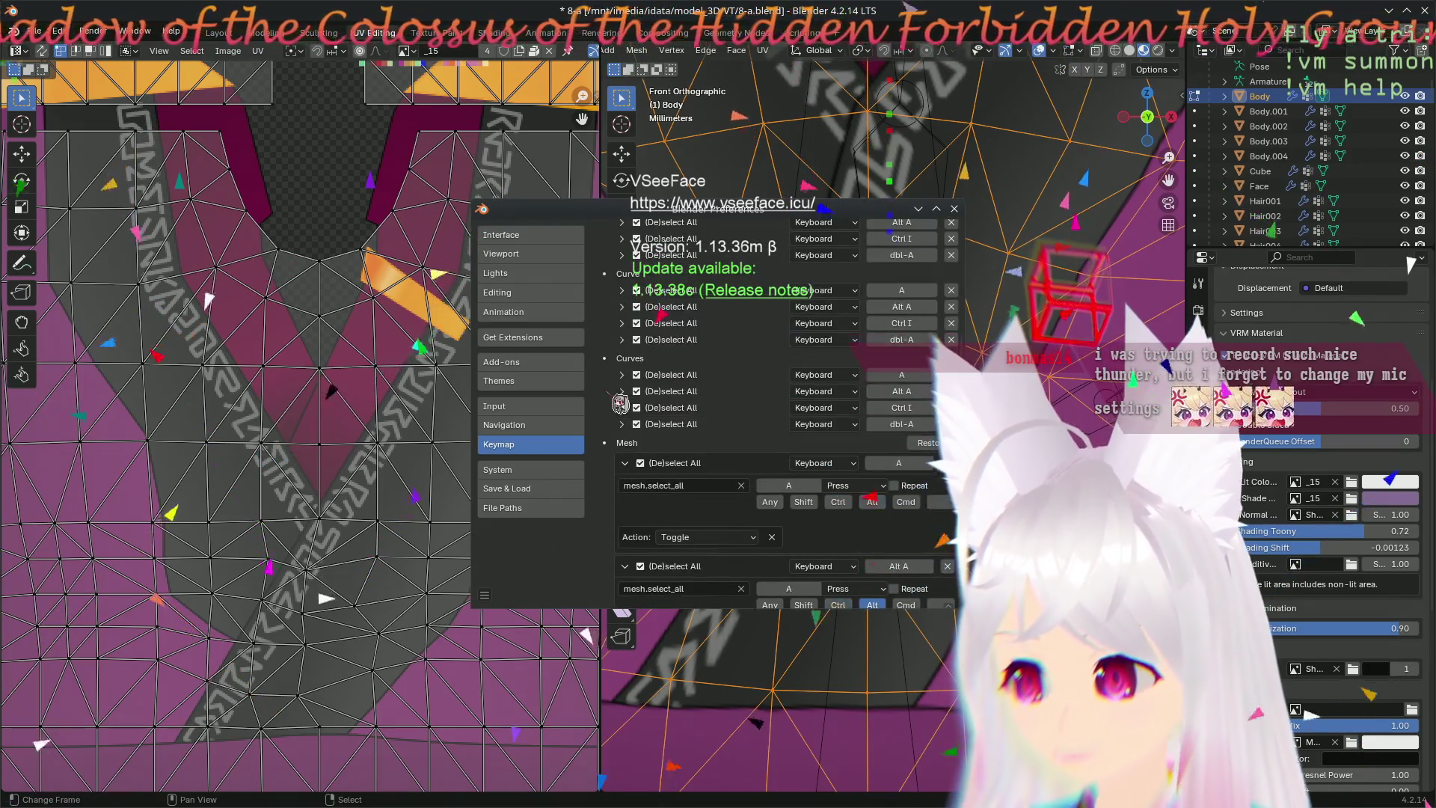
pyautogui.scroll(3, 615, 410)
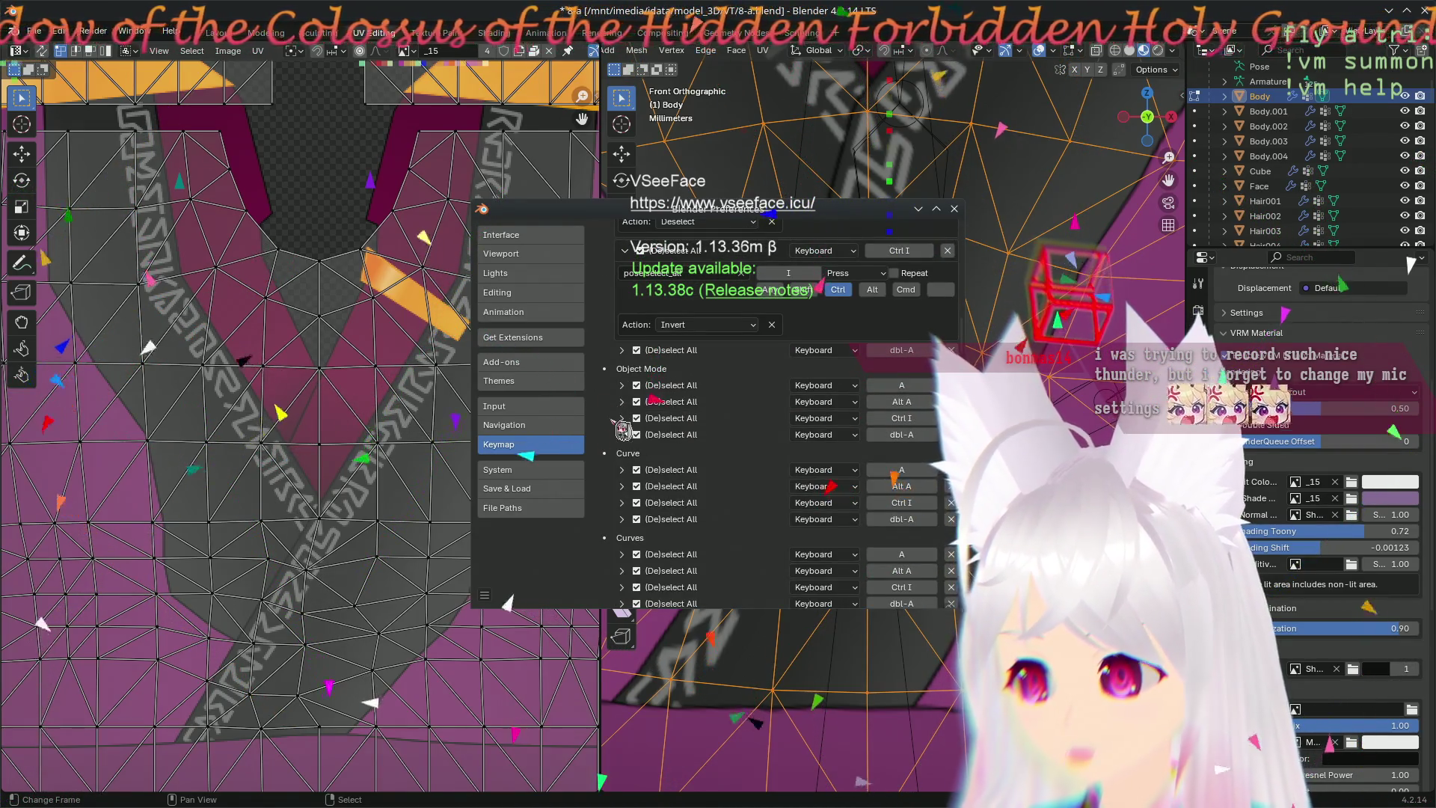
pyautogui.click(624, 387)
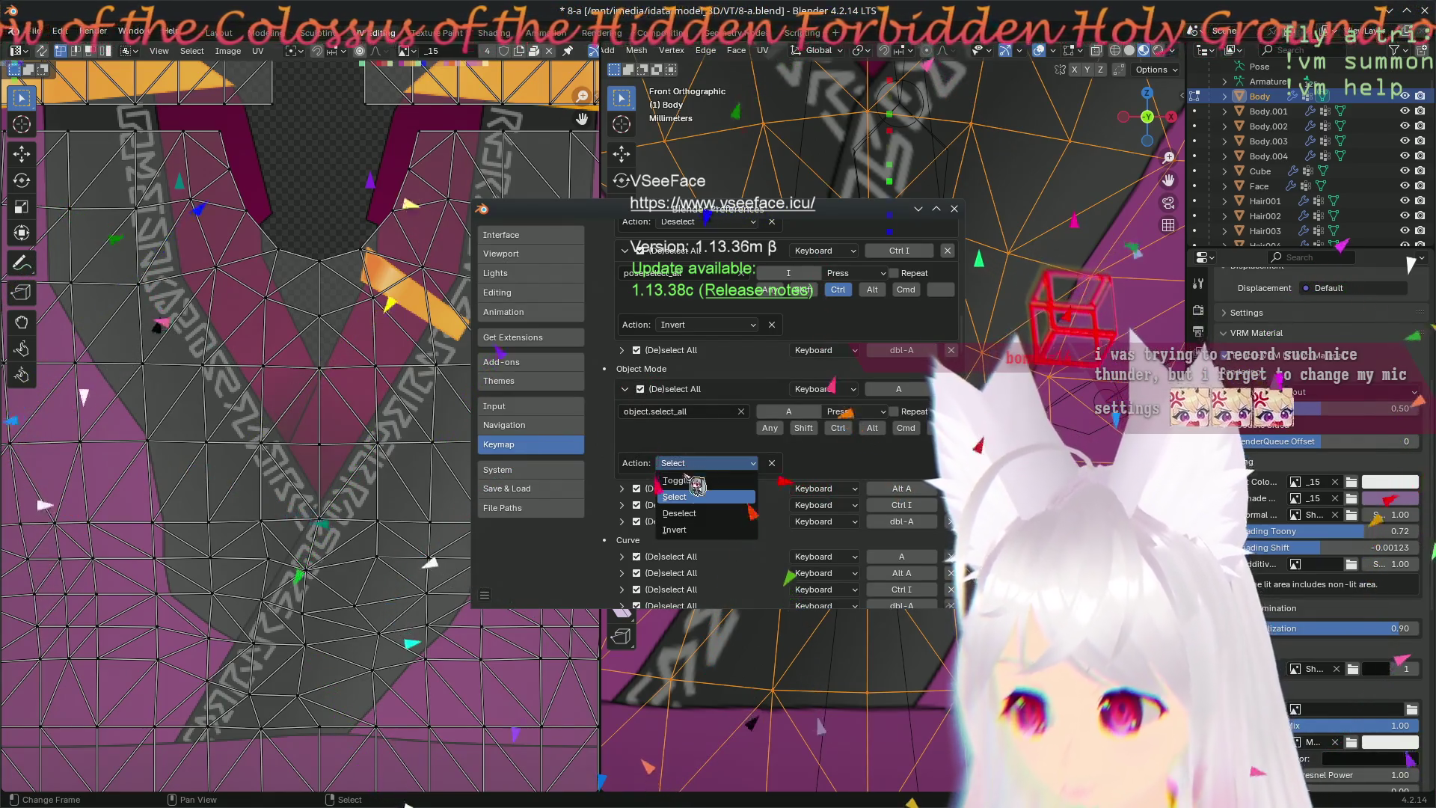
pyautogui.scroll(5, 617, 416)
pyautogui.scroll(1, 616, 416)
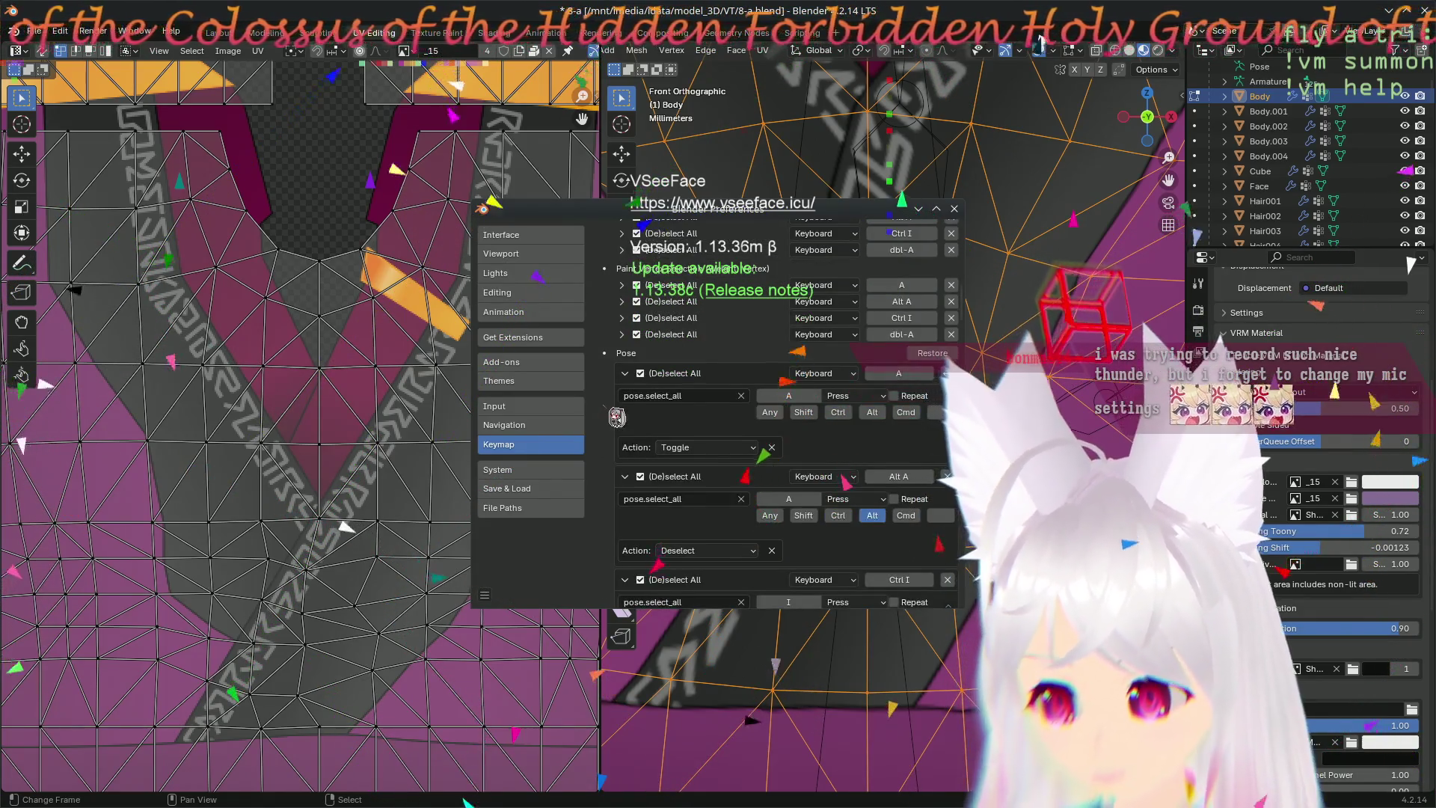
pyautogui.scroll(2, 628, 427)
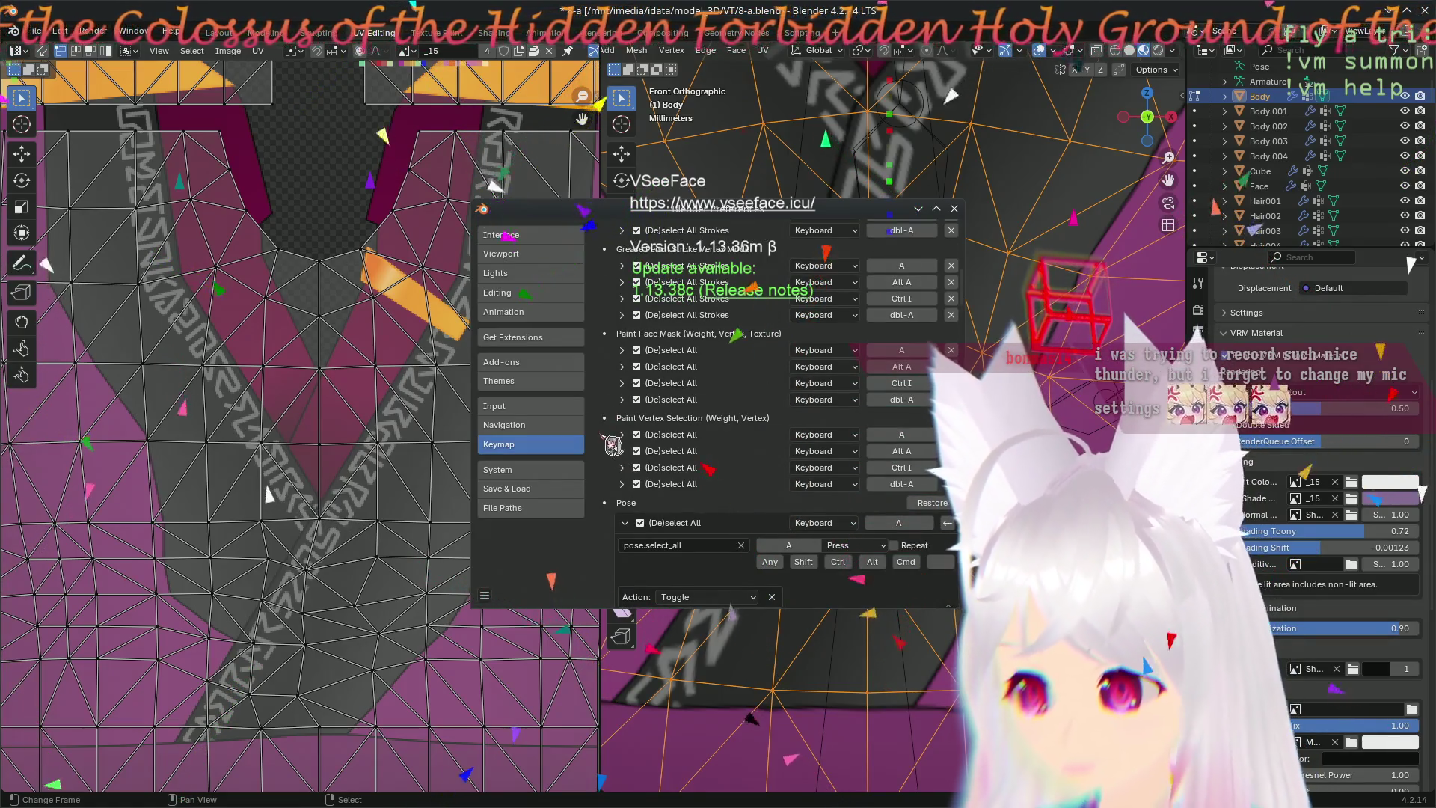
# - Set Paint Vertex Selection select-all to Toggle, leave Face Mask on Select, and close Preferences
pyautogui.click(629, 437)
pyautogui.click(702, 513)
pyautogui.scroll(3, 621, 384)
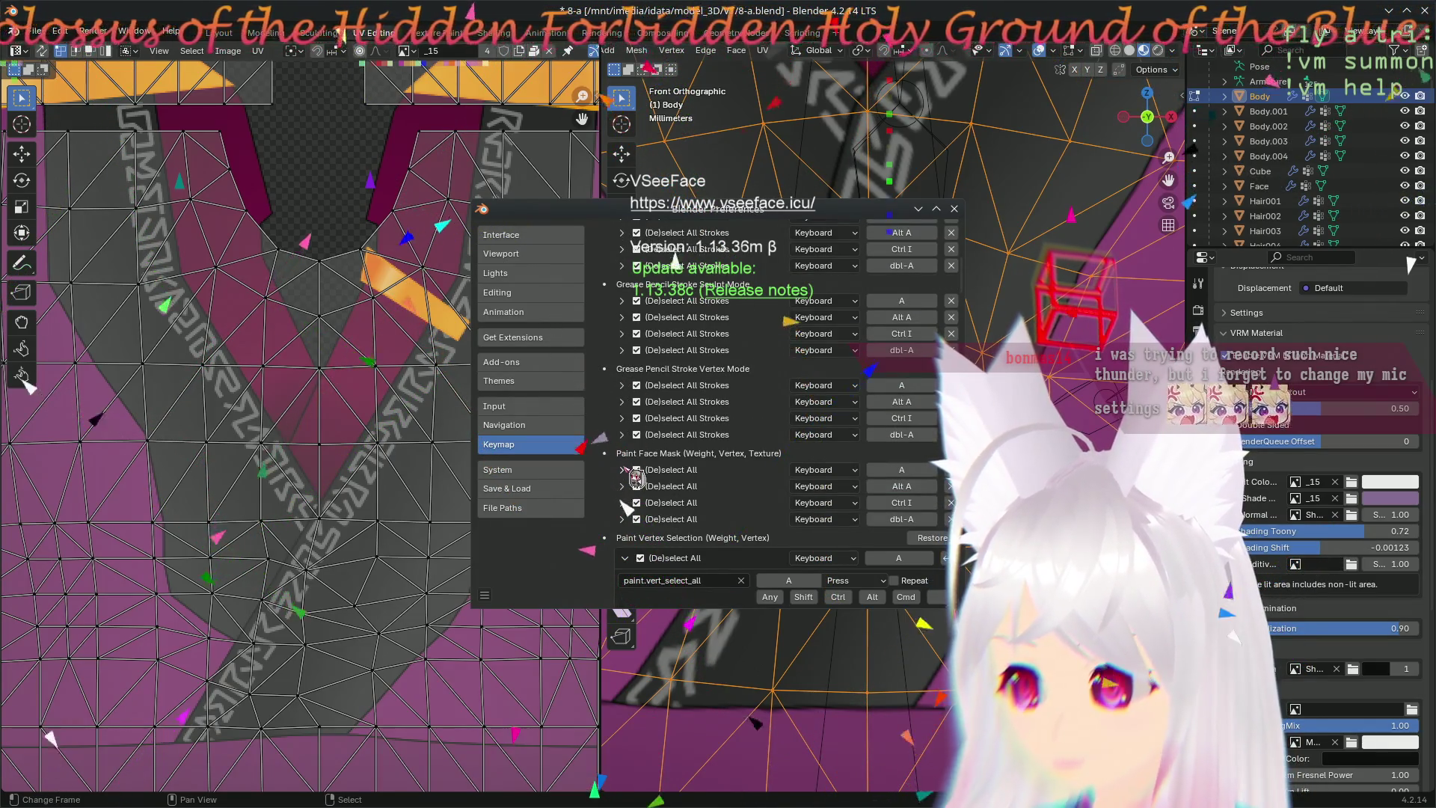
pyautogui.click(625, 470)
pyautogui.click(677, 548)
pyautogui.click(710, 495)
pyautogui.scroll(3, 628, 449)
pyautogui.scroll(3, 626, 449)
pyautogui.scroll(3, 623, 450)
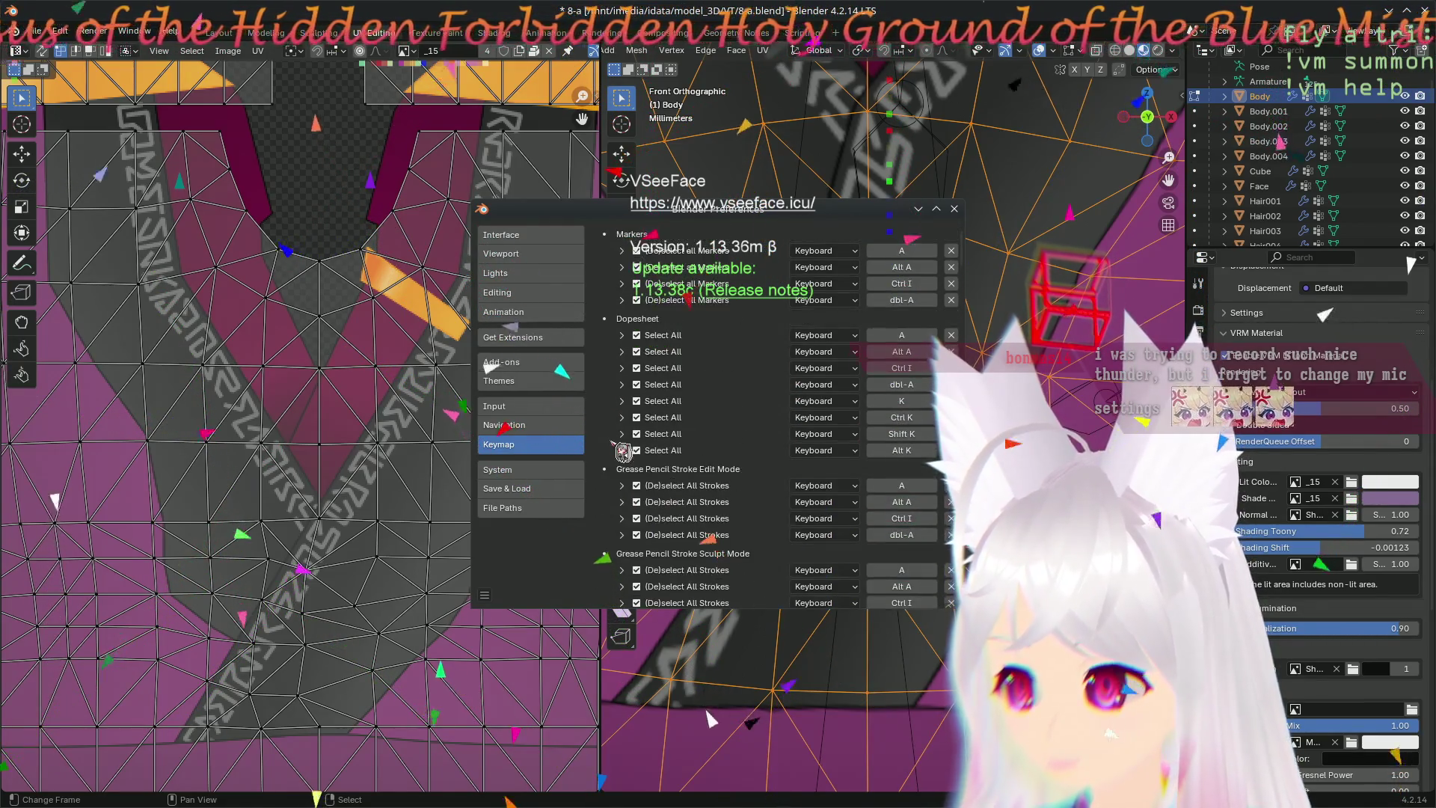
pyautogui.scroll(2, 623, 450)
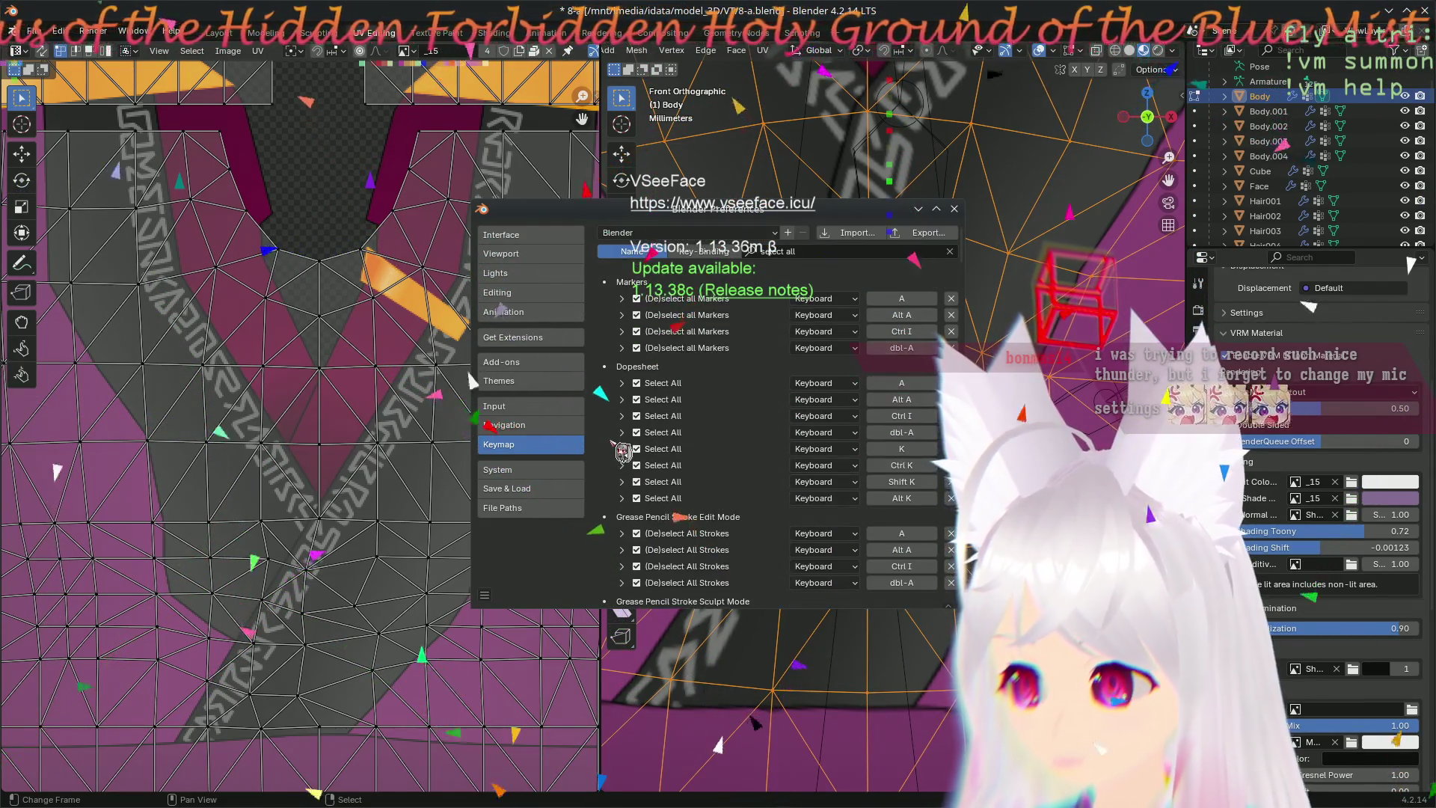
pyautogui.click(955, 210)
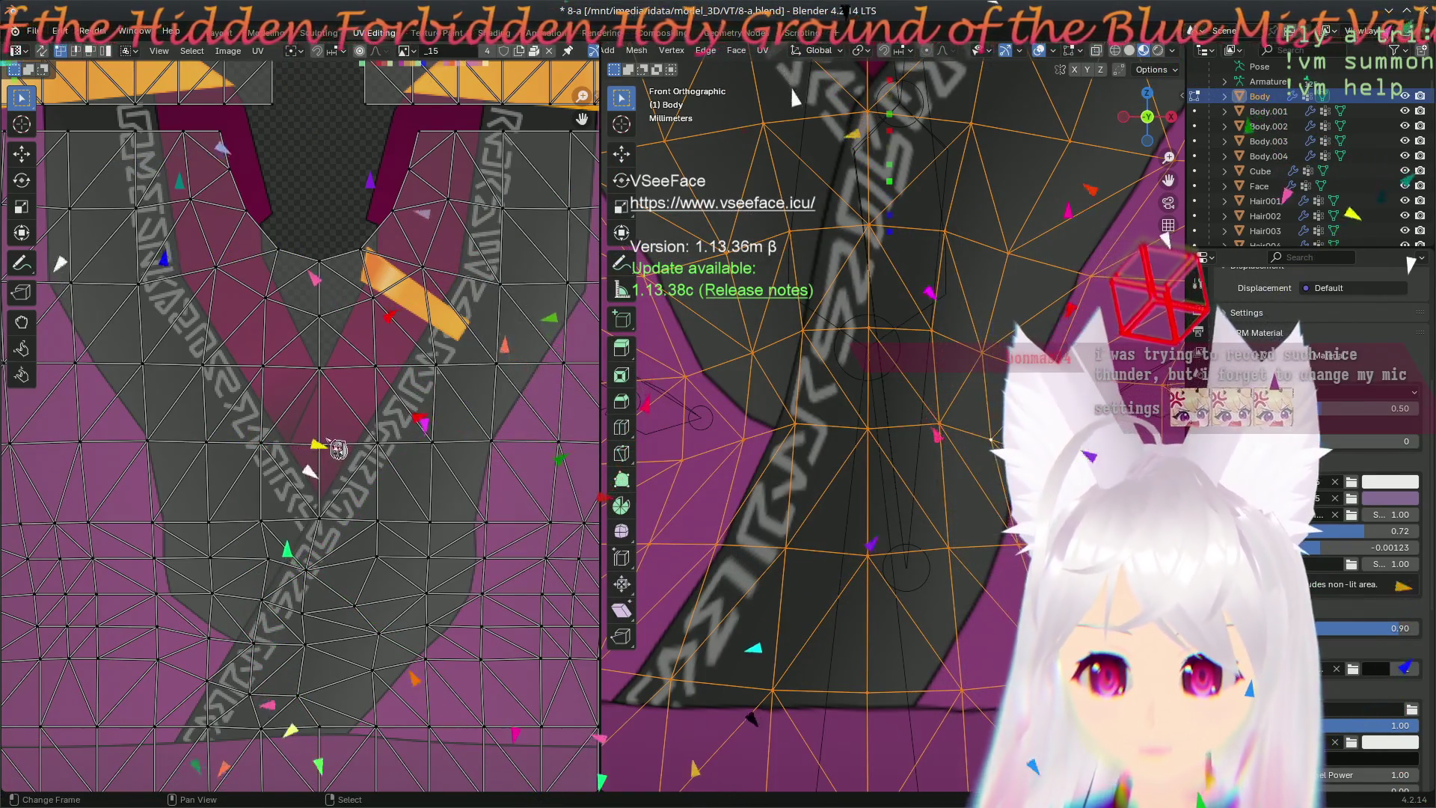
pyautogui.press('a')
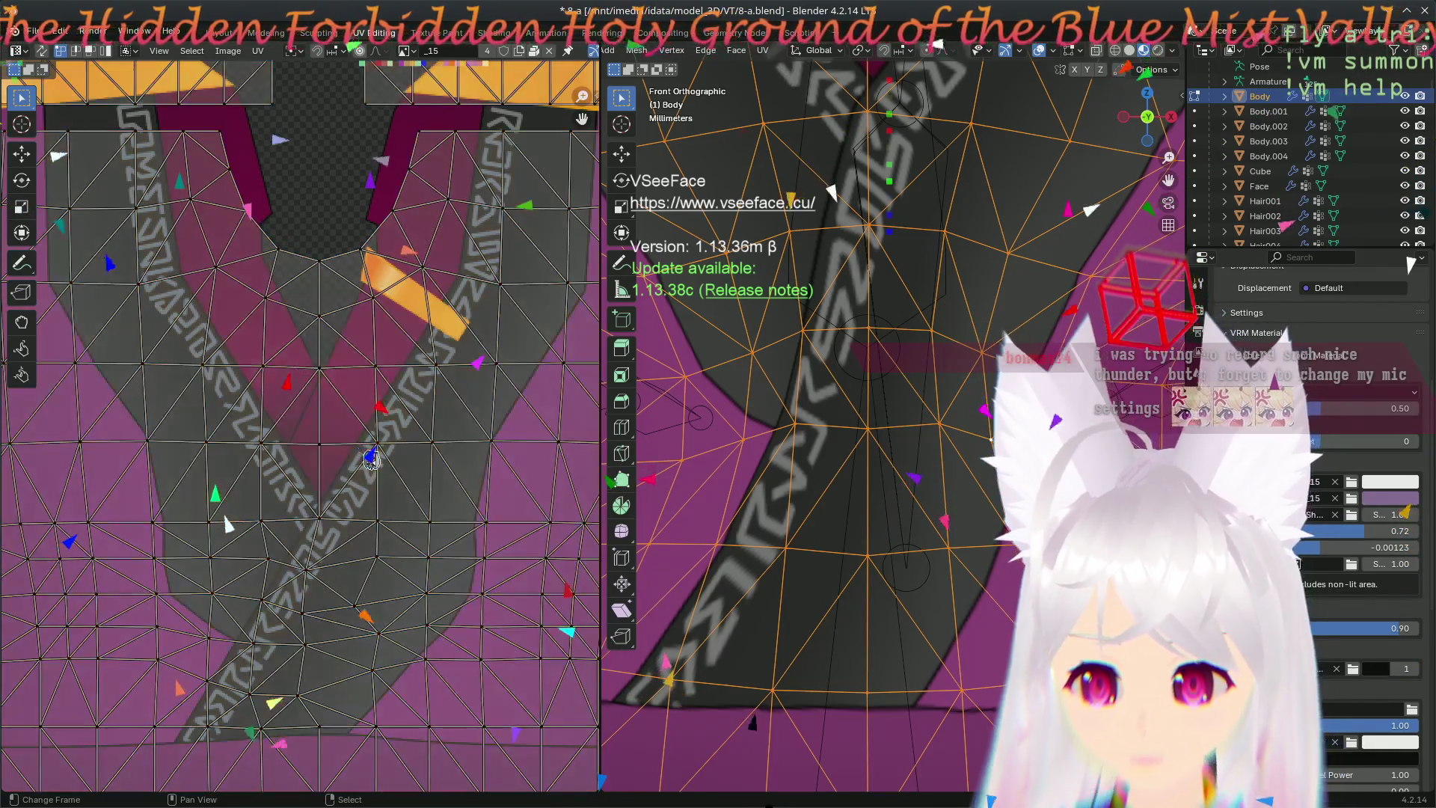
pyautogui.press('a')
pyautogui.hotkey('alt', 'a')
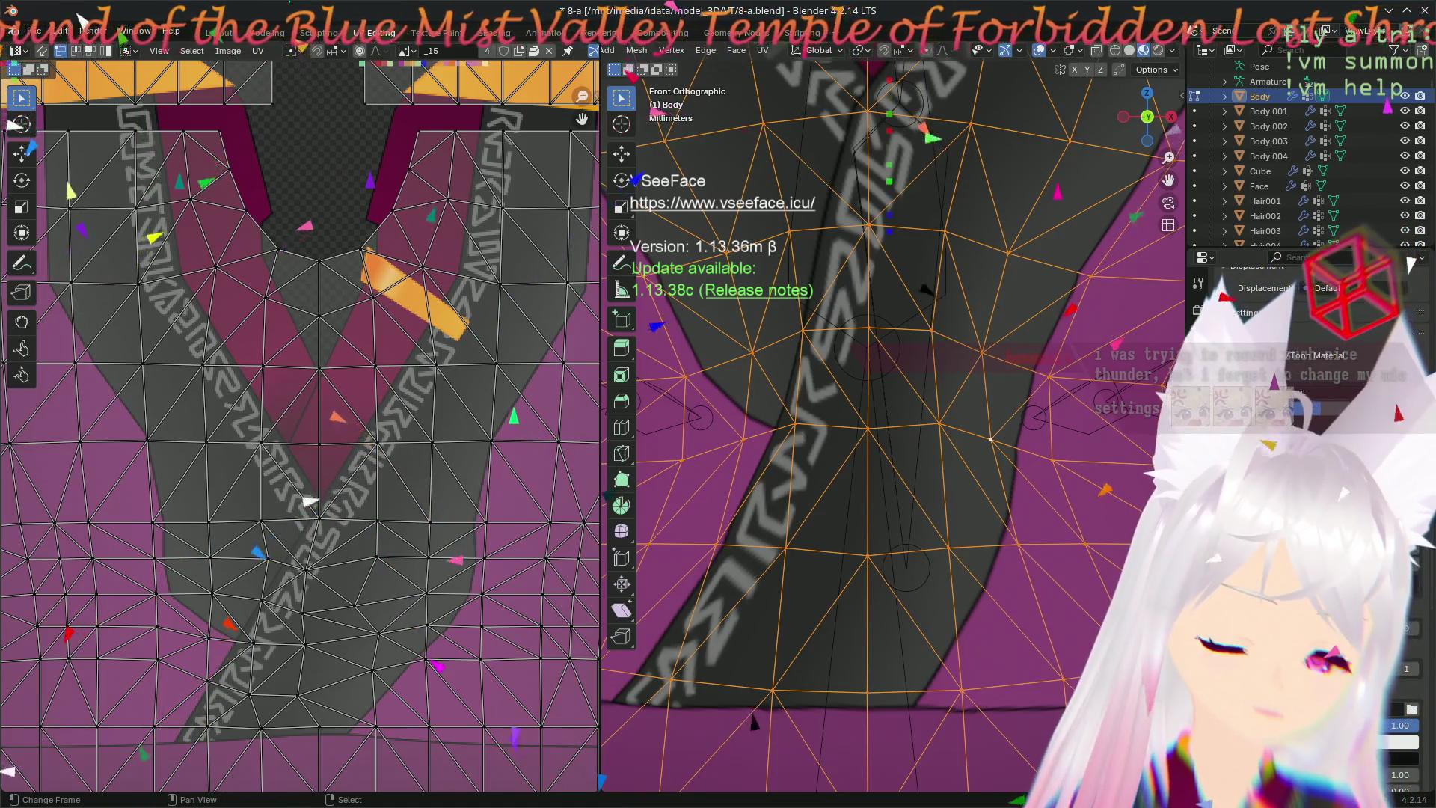
pyautogui.moveTo(400, 465)
pyautogui.mouseDown(button='middle')
pyautogui.moveTo(334, 632)
pyautogui.moveTo(217, 284)
pyautogui.mouseUp(button='middle')
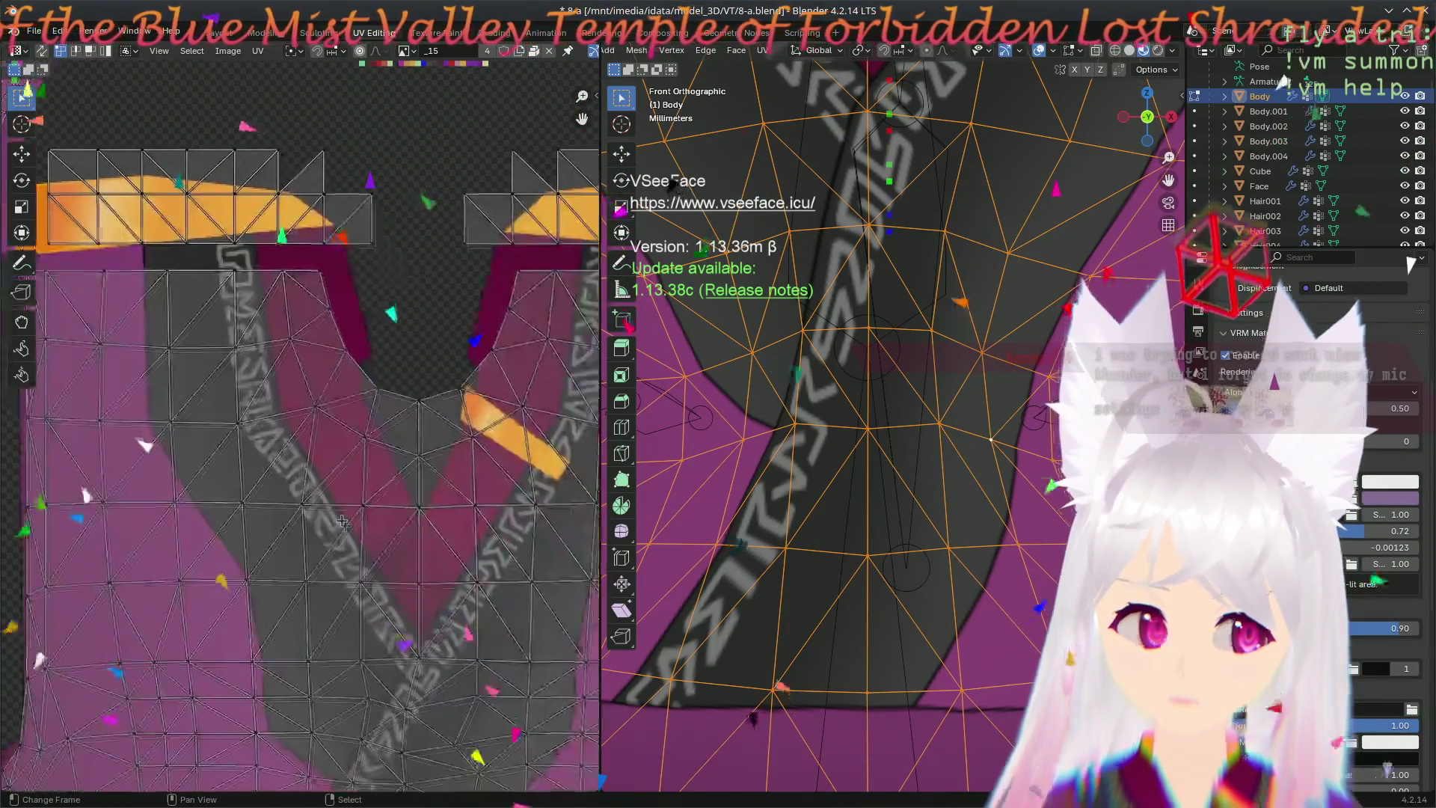
pyautogui.scroll(-5, 217, 285)
pyautogui.scroll(5, 319, 490)
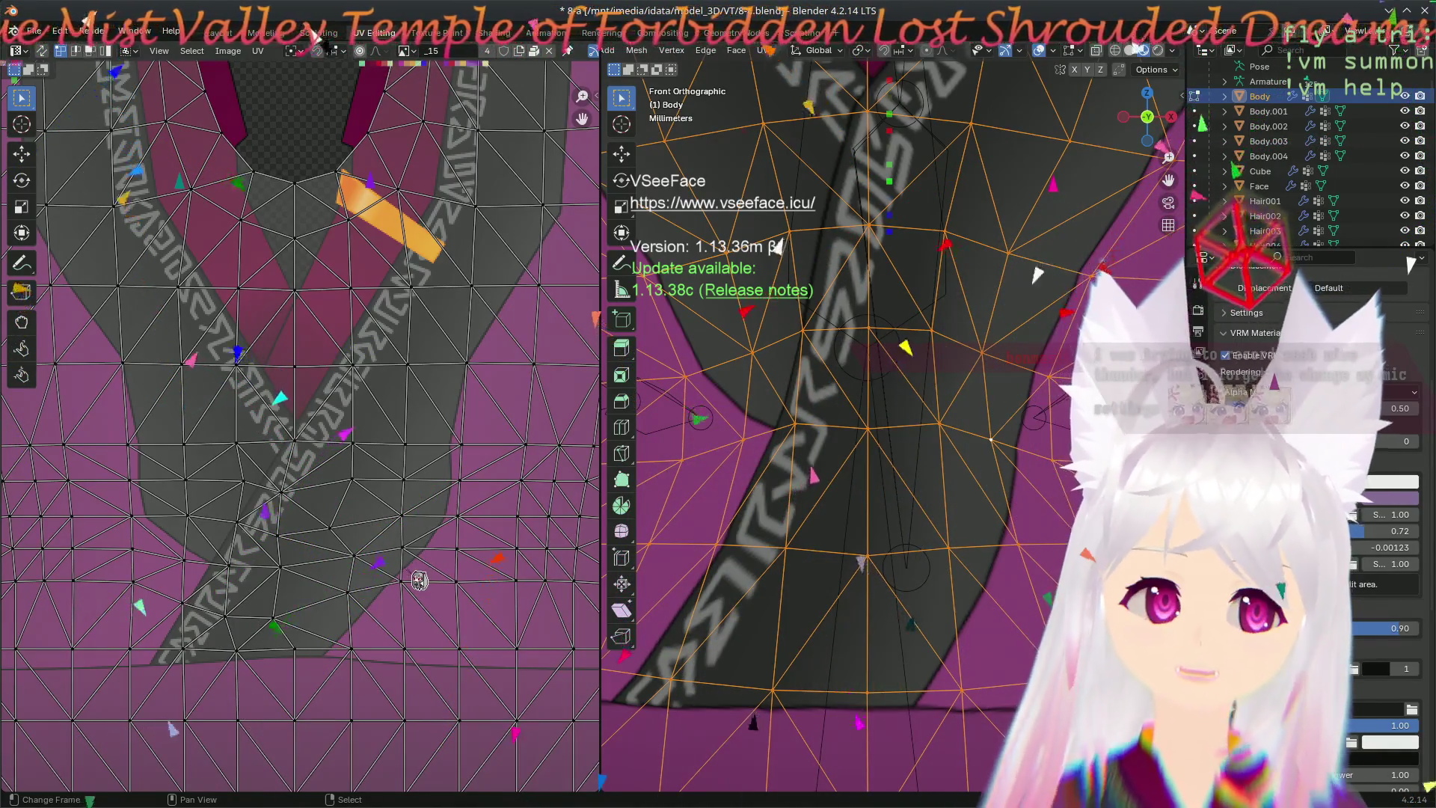
# - Frame the collar from the front, deselect all mesh elements (Alt+A) and switch to the Modeling workspace
pyautogui.moveTo(774, 449)
pyautogui.mouseDown(button='middle')
pyautogui.moveTo(800, 441)
pyautogui.moveTo(816, 408)
pyautogui.mouseUp(button='middle')
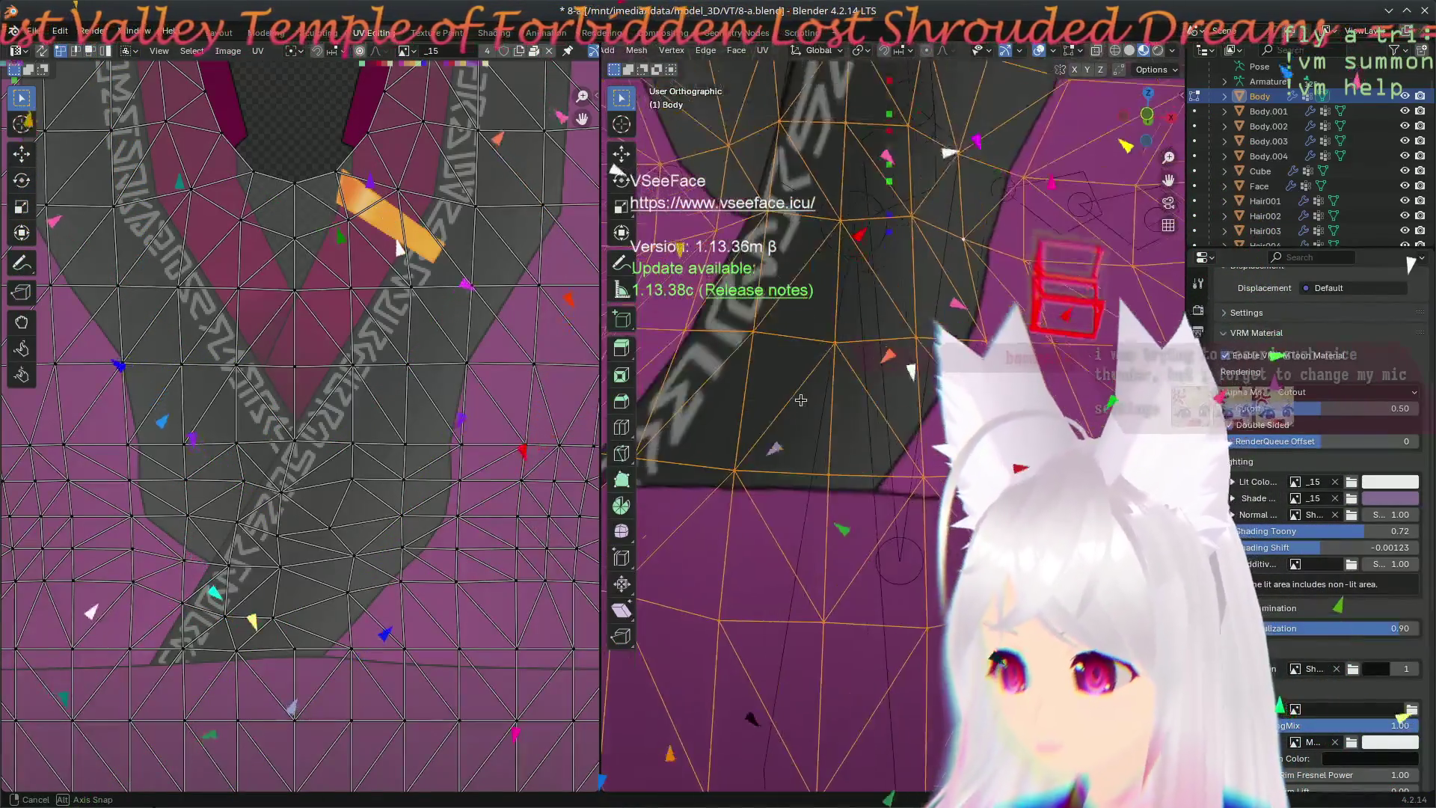
pyautogui.press('KP_1')
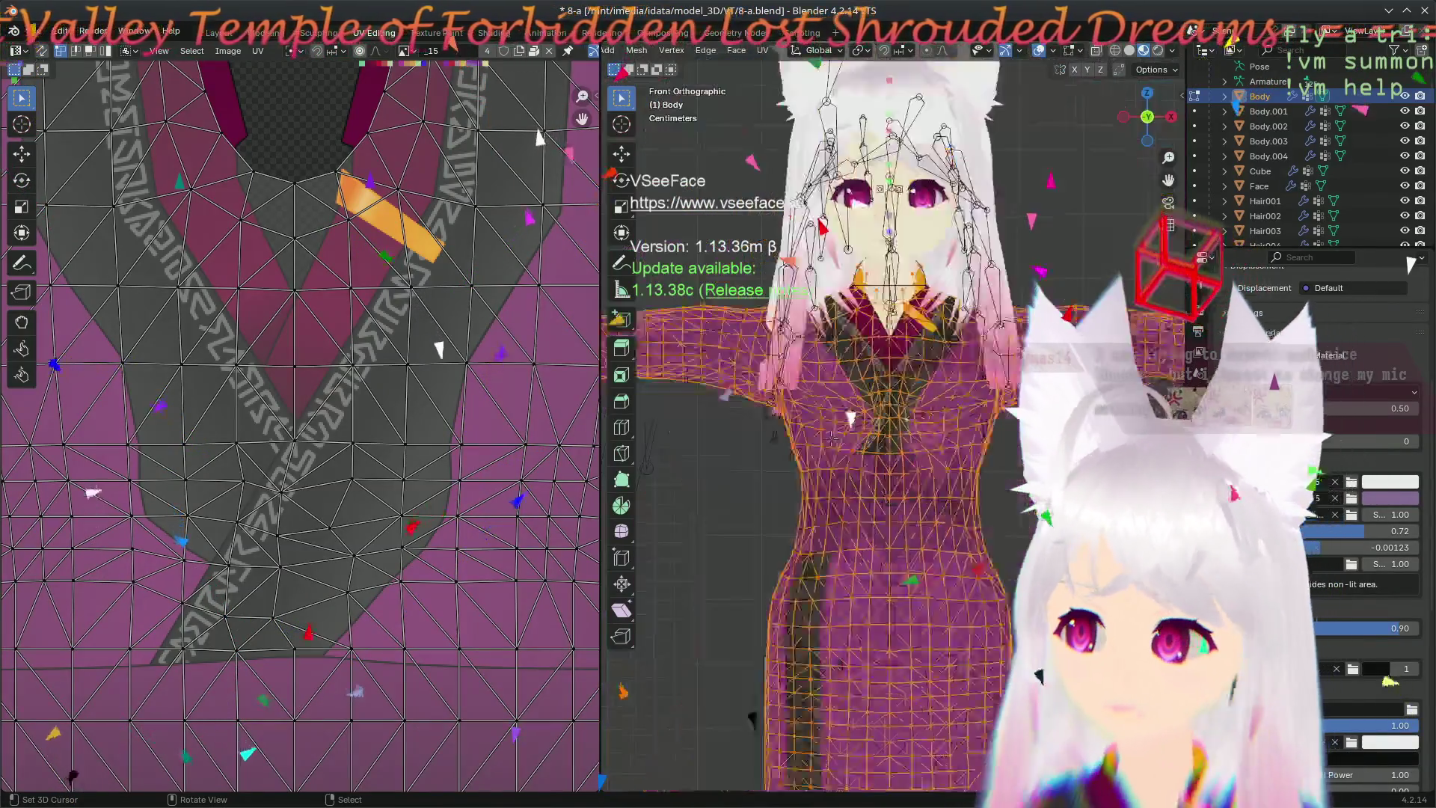
pyautogui.moveTo(835, 435)
pyautogui.keyDown('ctrl'); pyautogui.mouseDown(button='middle')
pyautogui.moveTo(837, 691)
pyautogui.moveTo(875, 617)
pyautogui.mouseUp(button='middle'); pyautogui.keyUp('ctrl')
pyautogui.scroll(3, 746, 507)
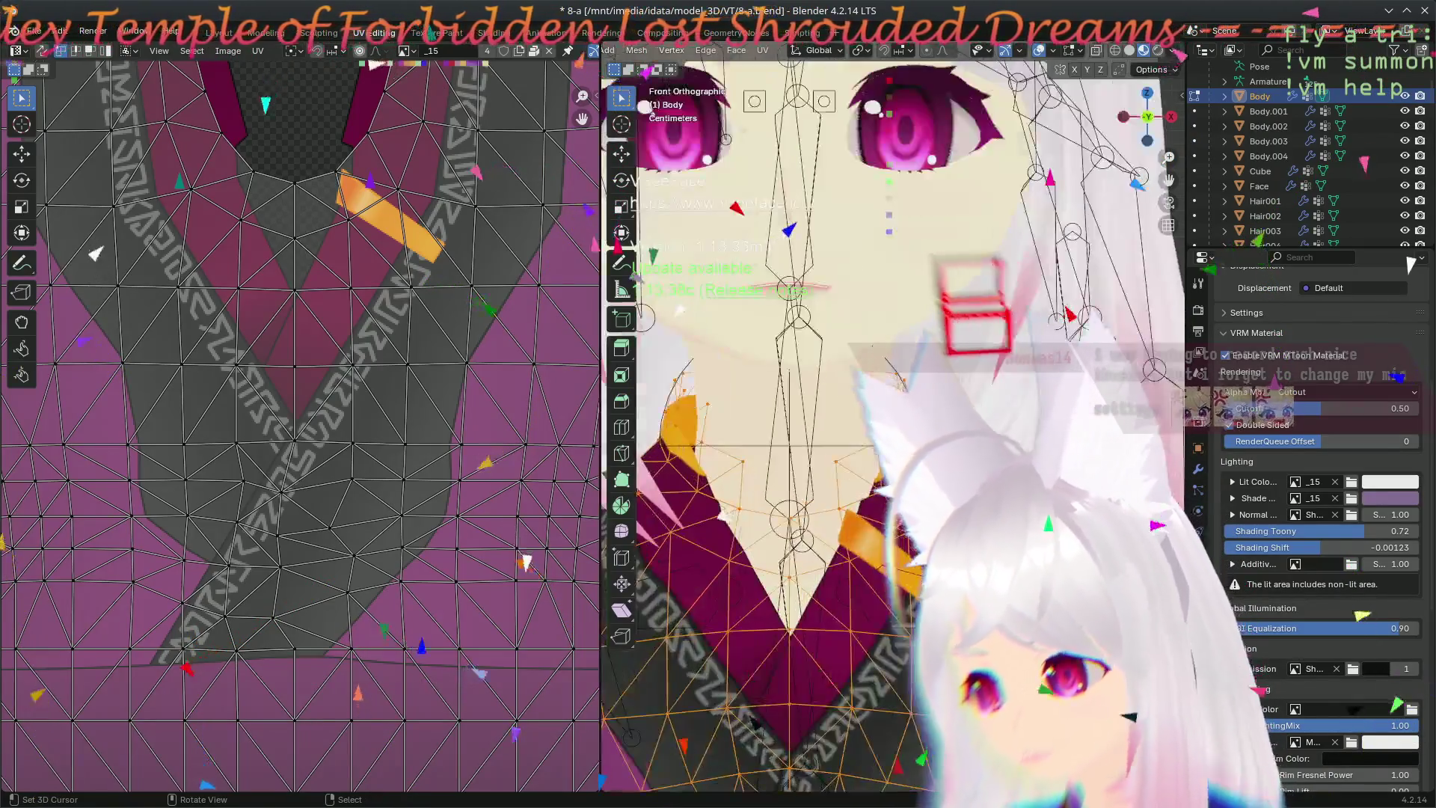
pyautogui.scroll(2, 707, 533)
pyautogui.scroll(2, 680, 551)
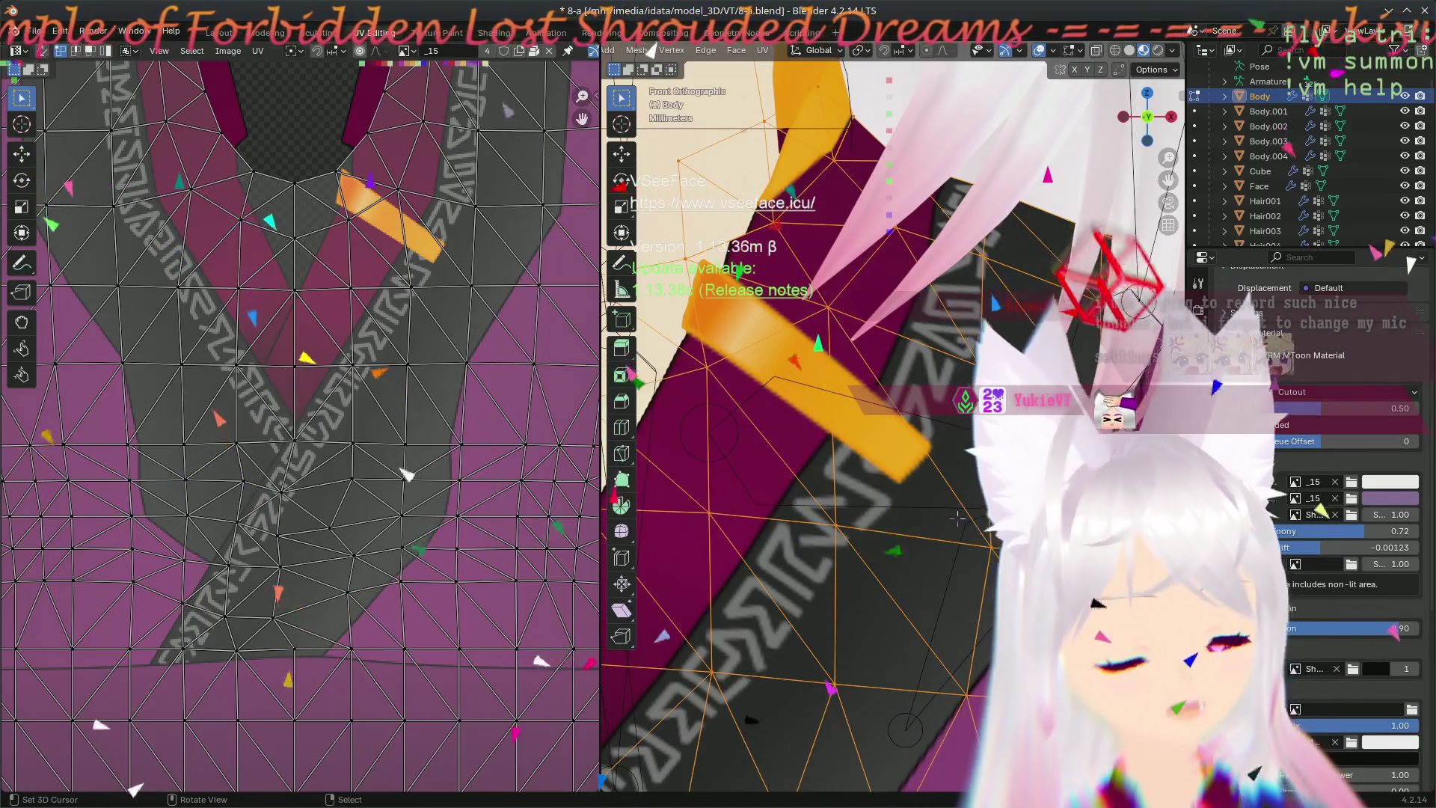
pyautogui.moveTo(958, 517); pyautogui.dragTo(874, 424, button='middle')
pyautogui.hotkey('alt', 'a')
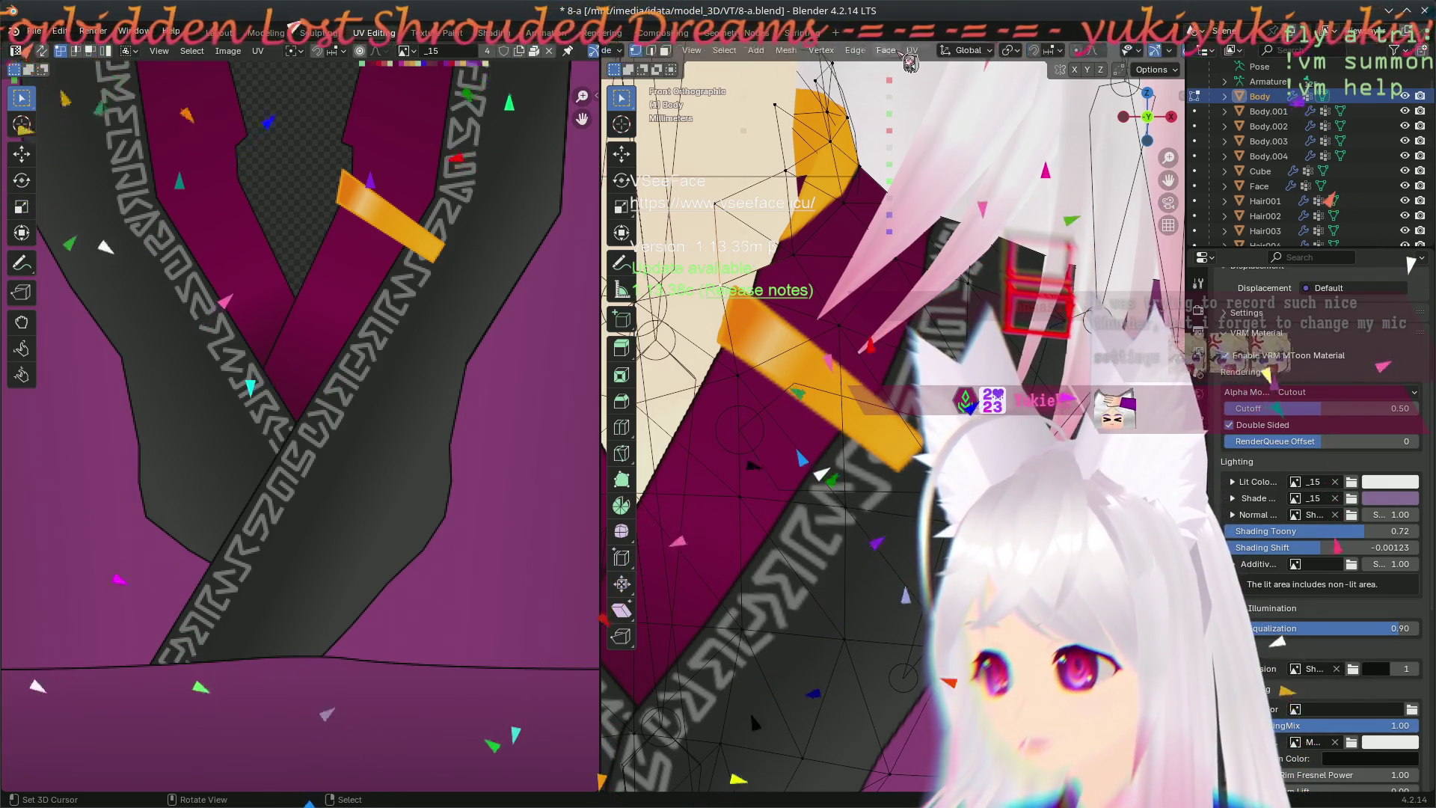
pyautogui.hotkey('ctrl', 'pageup')
pyautogui.hotkey('ctrl', 'pageup')
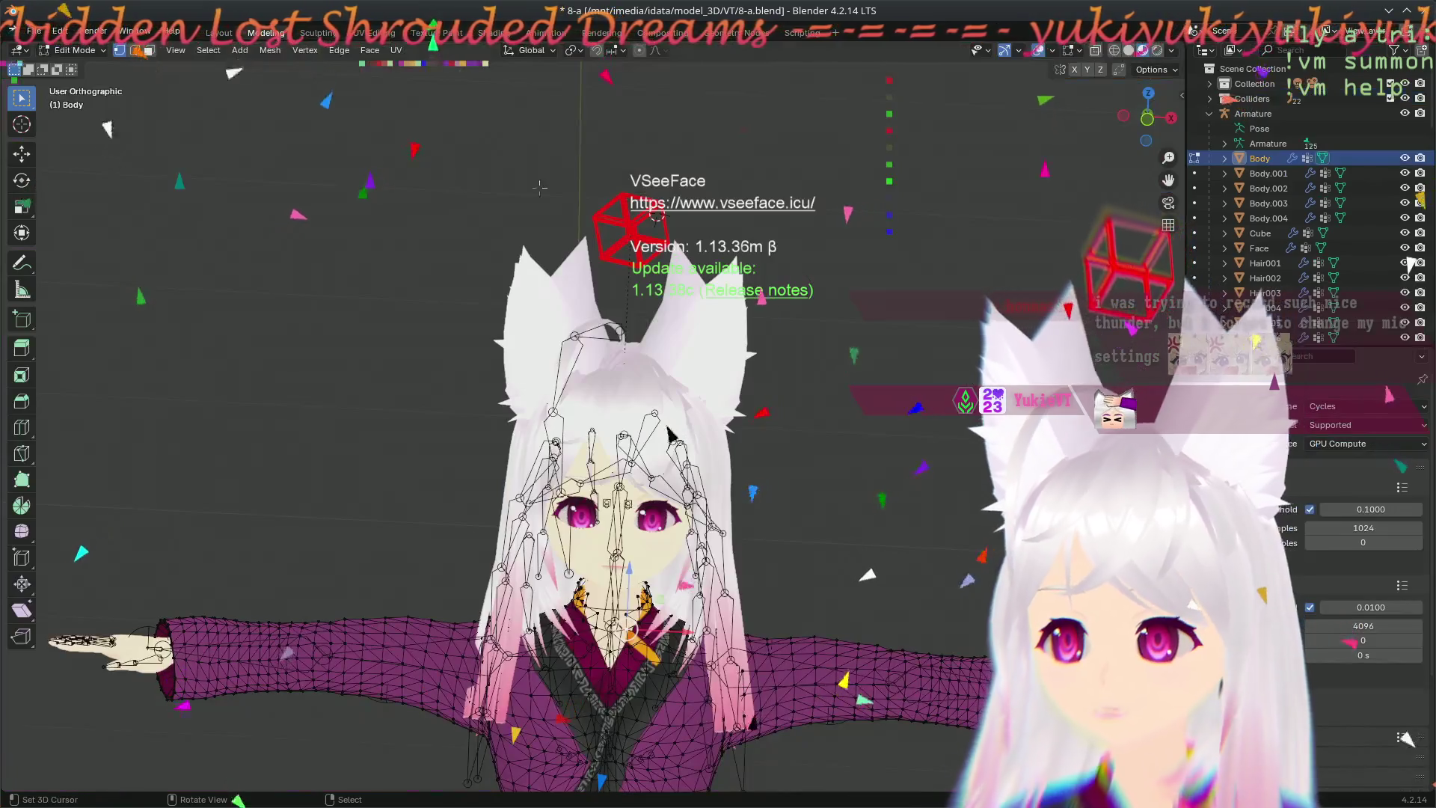
pyautogui.scroll(4, 629, 449)
pyautogui.scroll(-2, 542, 661)
# - Select faces along the orange collar strip and show the Body mesh's Object Data vertex groups
pyautogui.keyDown('shift'); pyautogui.moveTo(543, 661); pyautogui.dragTo(653, 333, button='middle'); pyautogui.keyUp('shift')
pyautogui.scroll(4, 654, 334)
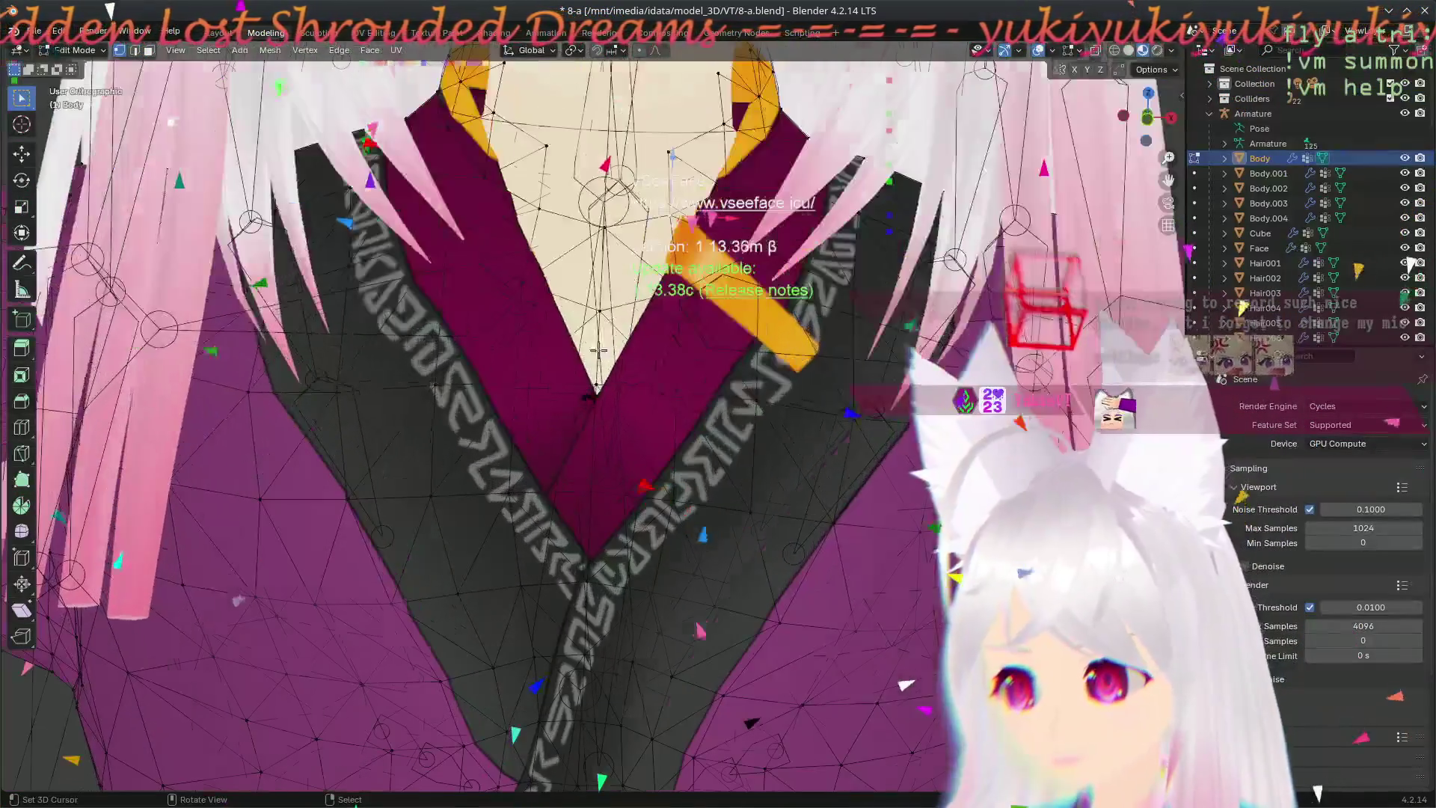
pyautogui.scroll(2, 653, 334)
pyautogui.scroll(1, 662, 325)
pyautogui.scroll(1, 677, 309)
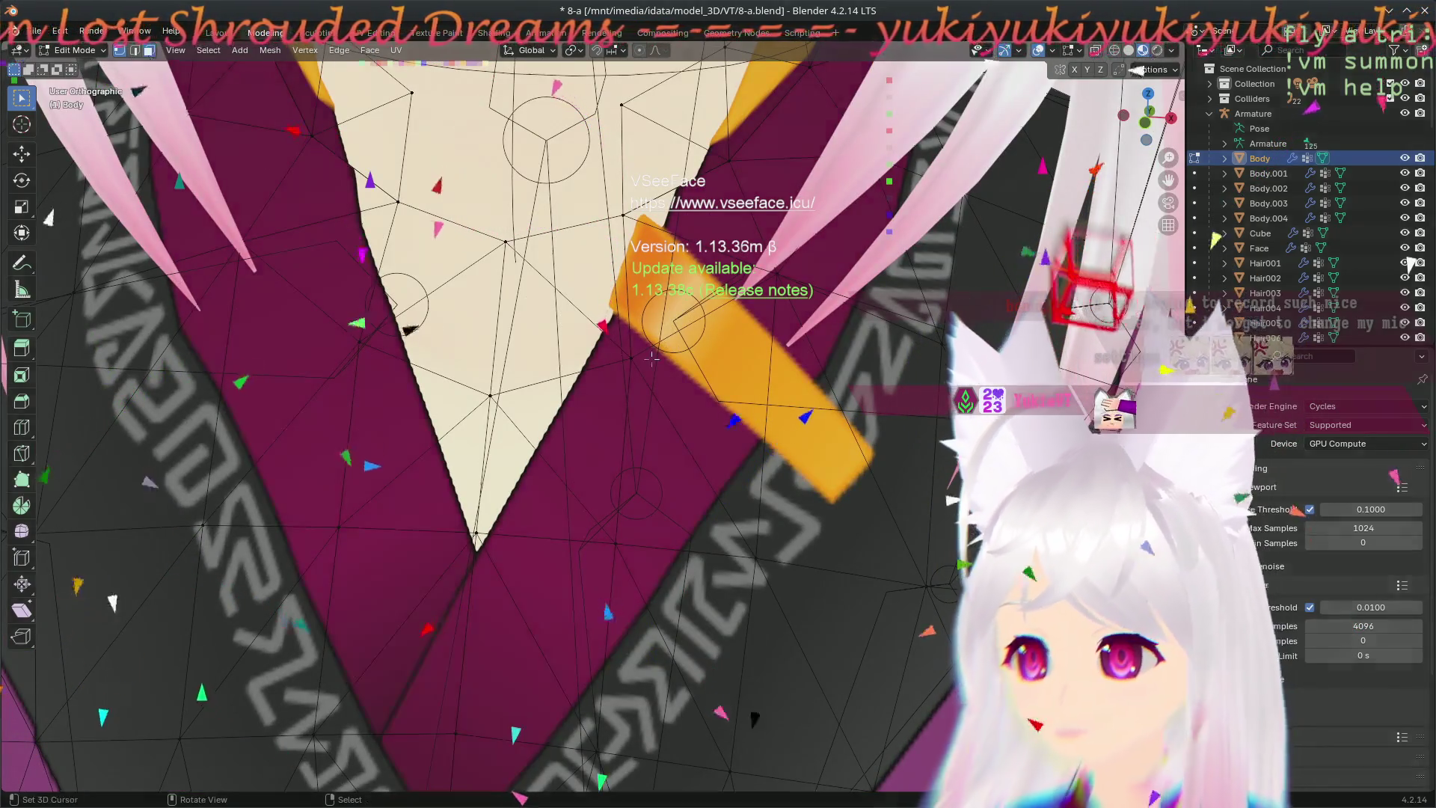
pyautogui.click(676, 314)
pyautogui.keyDown('shift'); pyautogui.click(747, 386); pyautogui.keyUp('shift')
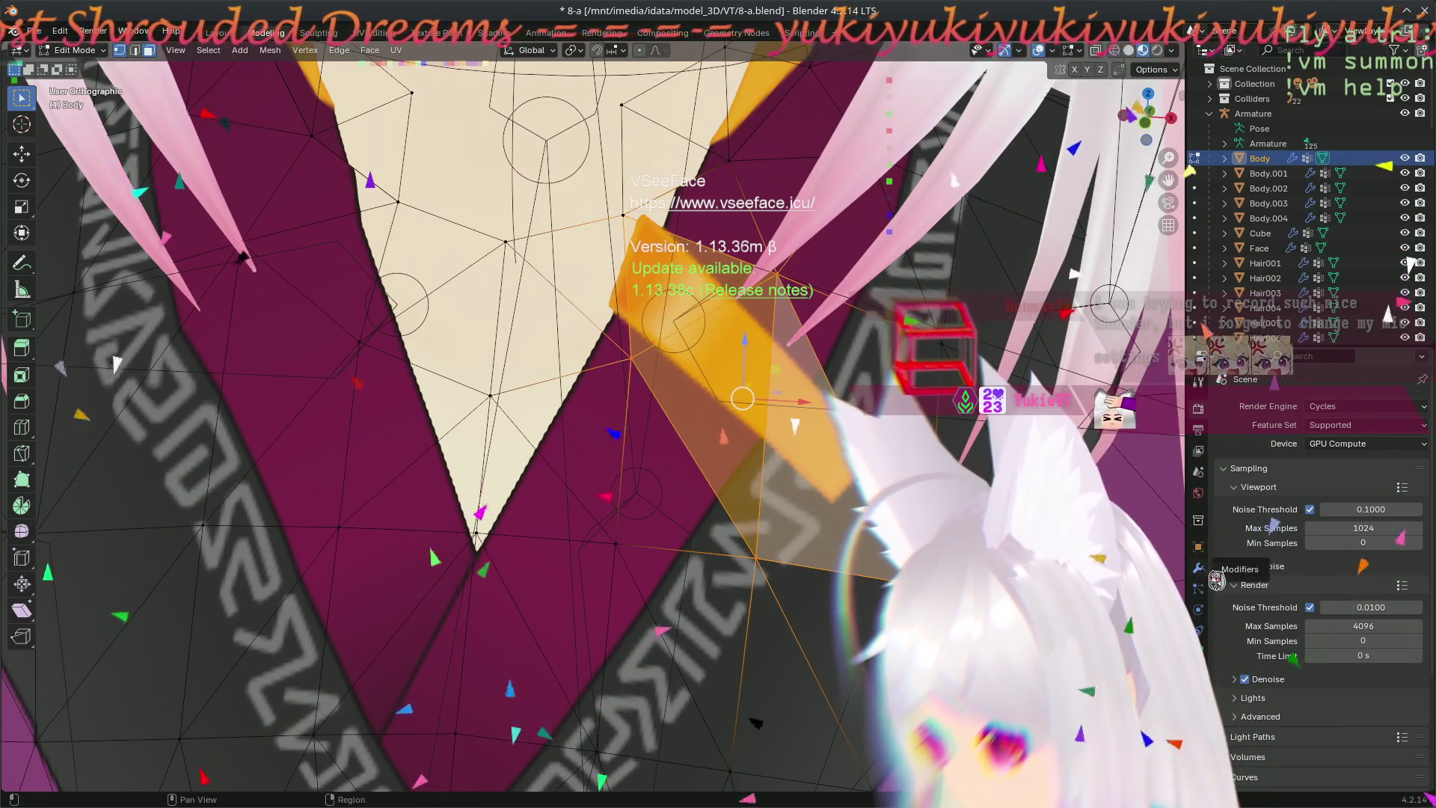
pyautogui.click(1200, 670)
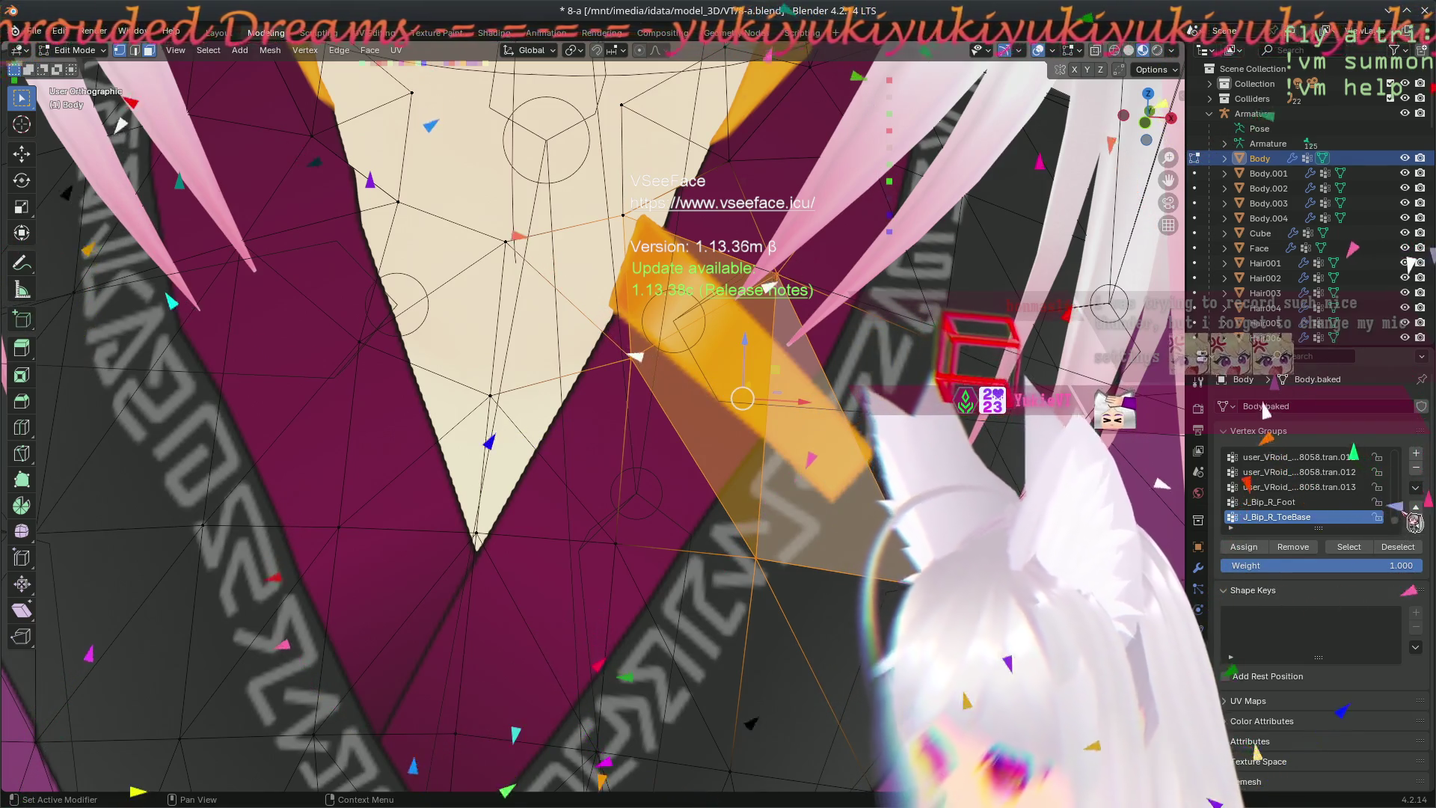
# - Browse the vertex group specials menu and list filter, then the Vertex menu's vertex group commands
pyautogui.click(1419, 488)
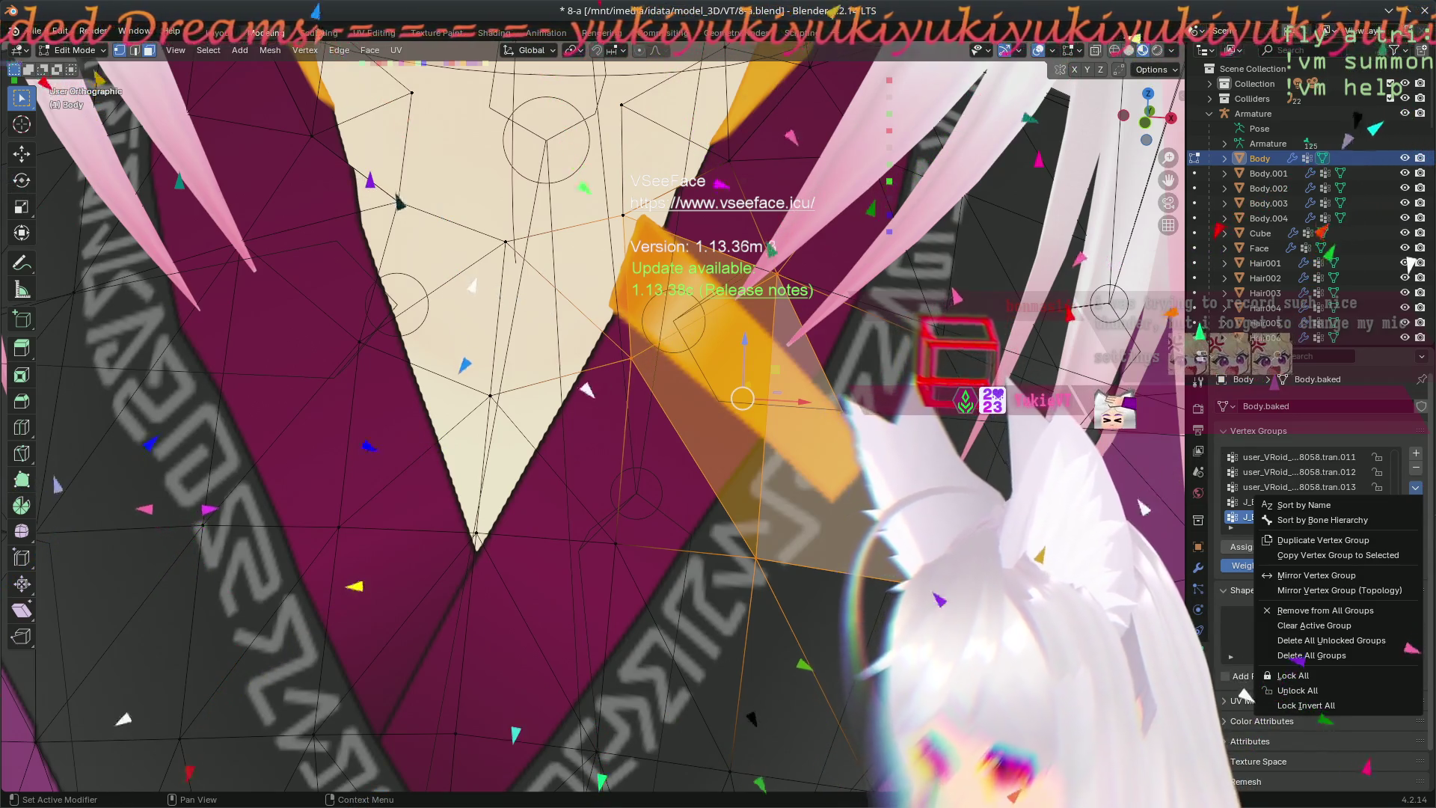
pyautogui.click(1419, 489)
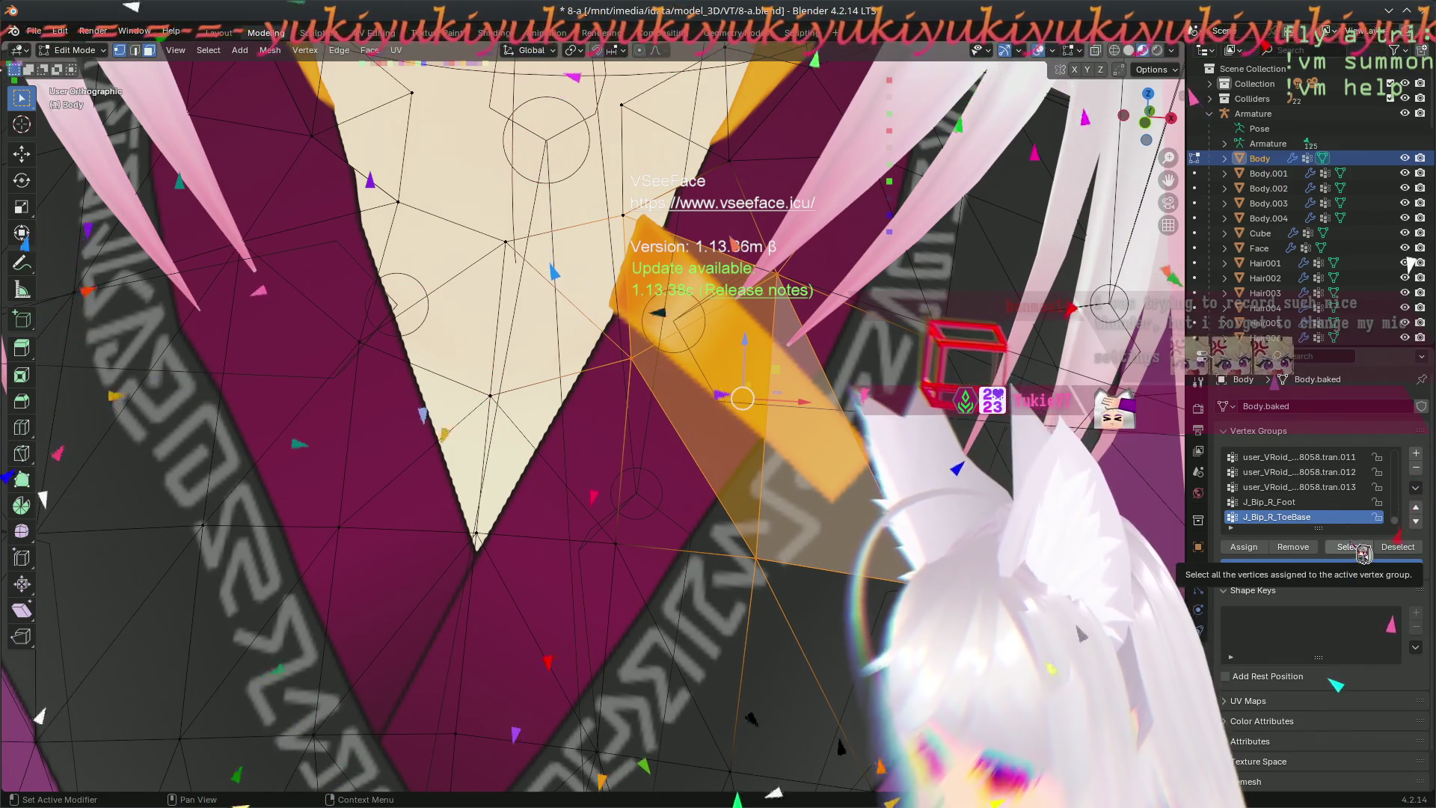
pyautogui.click(1235, 531)
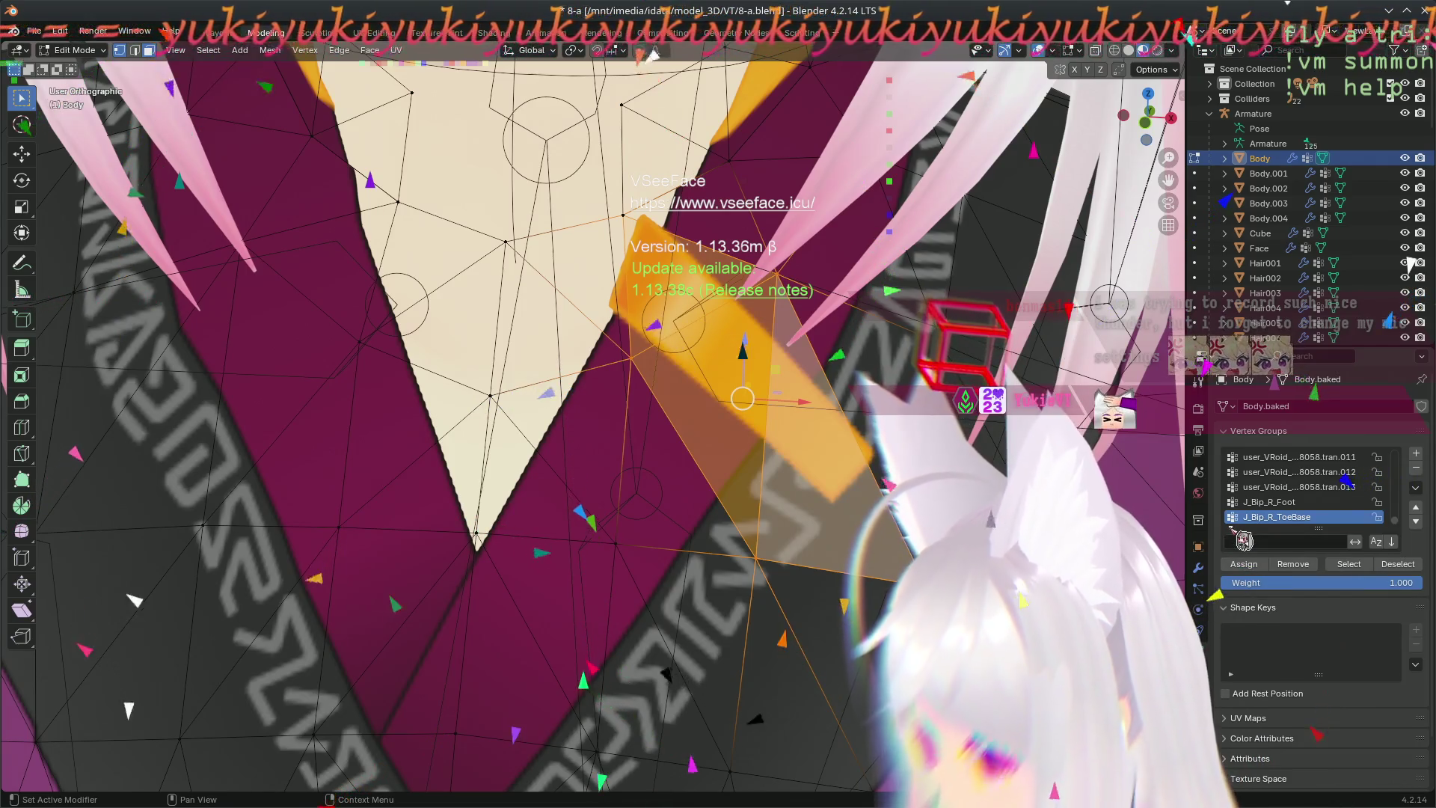
pyautogui.click(1239, 535)
pyautogui.scroll(5, 1335, 503)
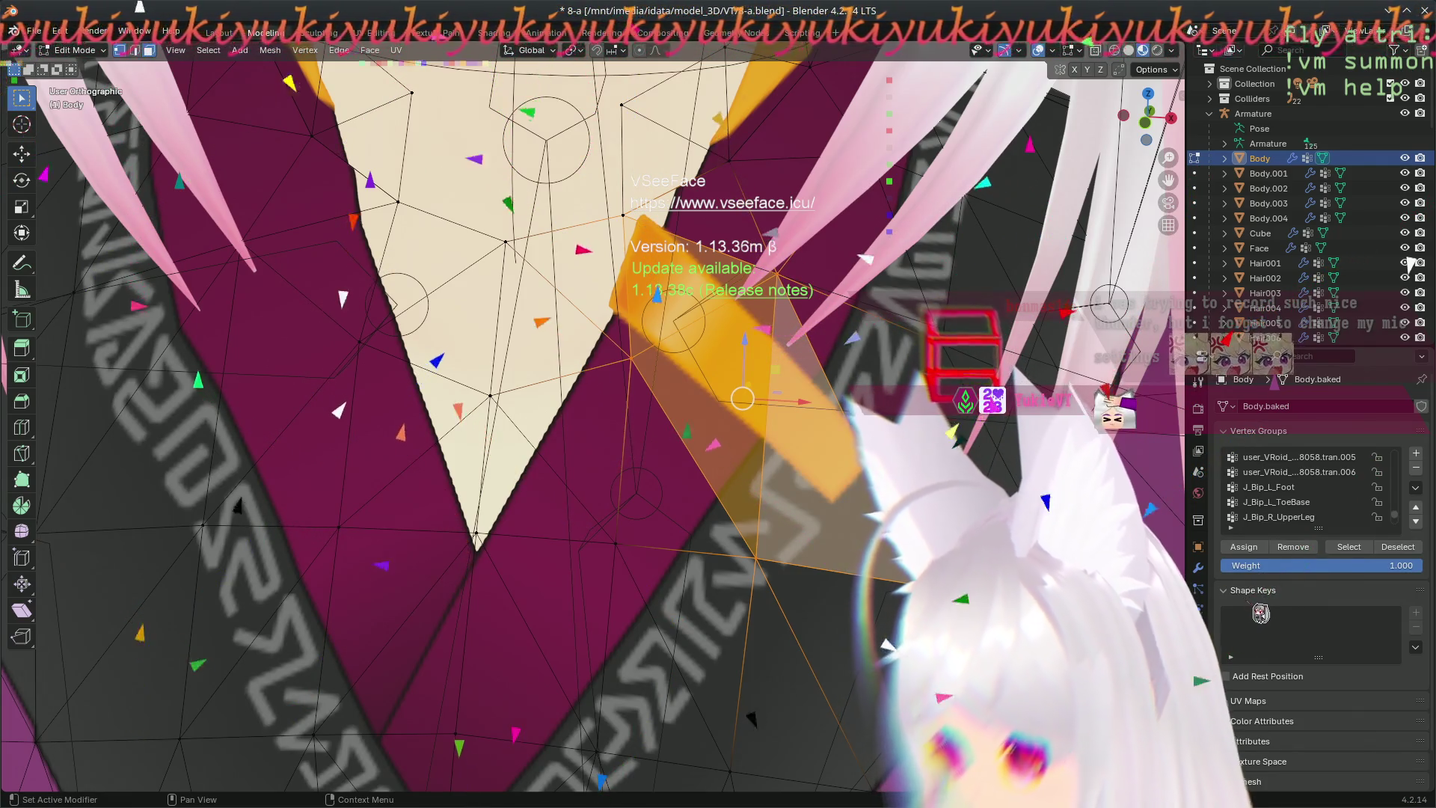
pyautogui.scroll(5, 1361, 505)
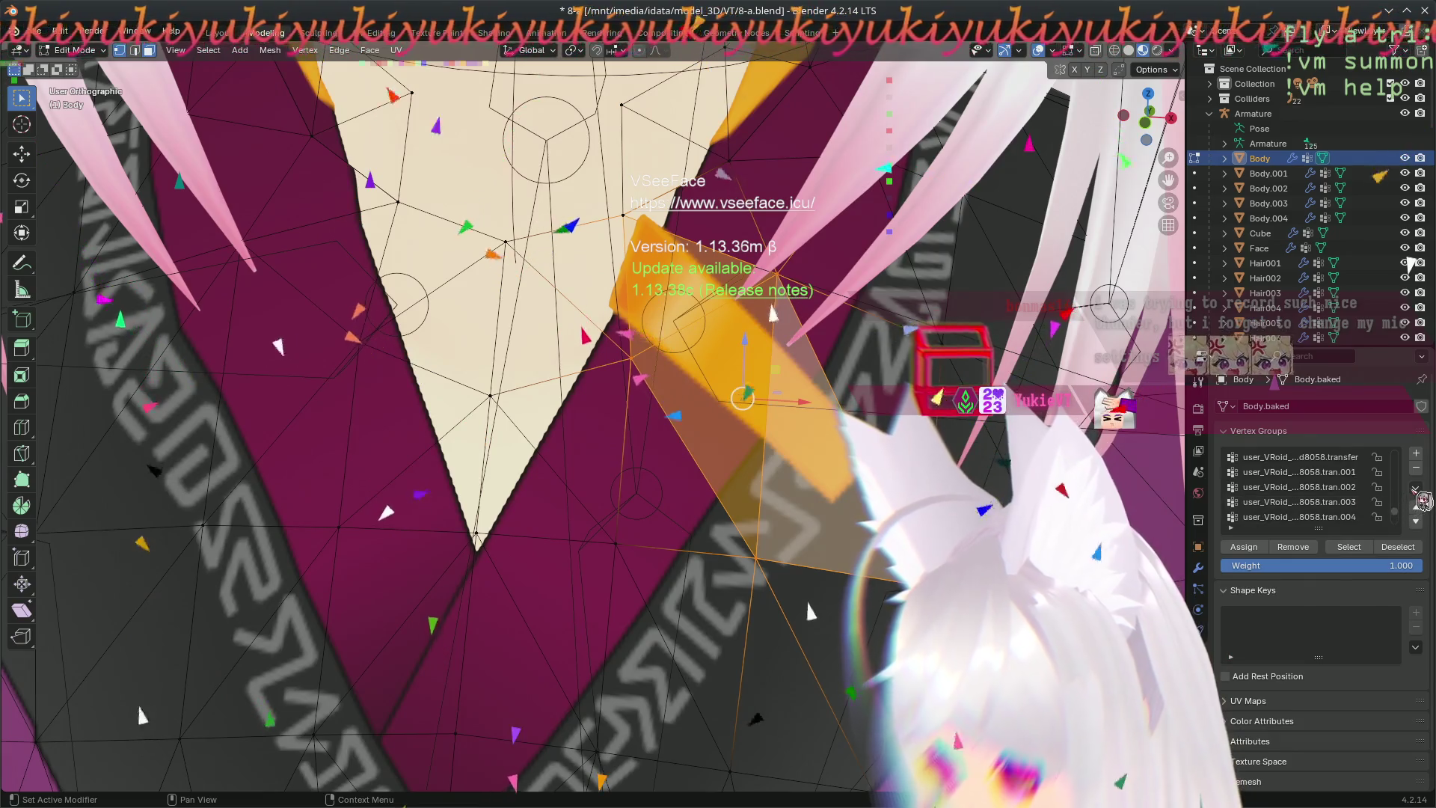
pyautogui.click(1416, 488)
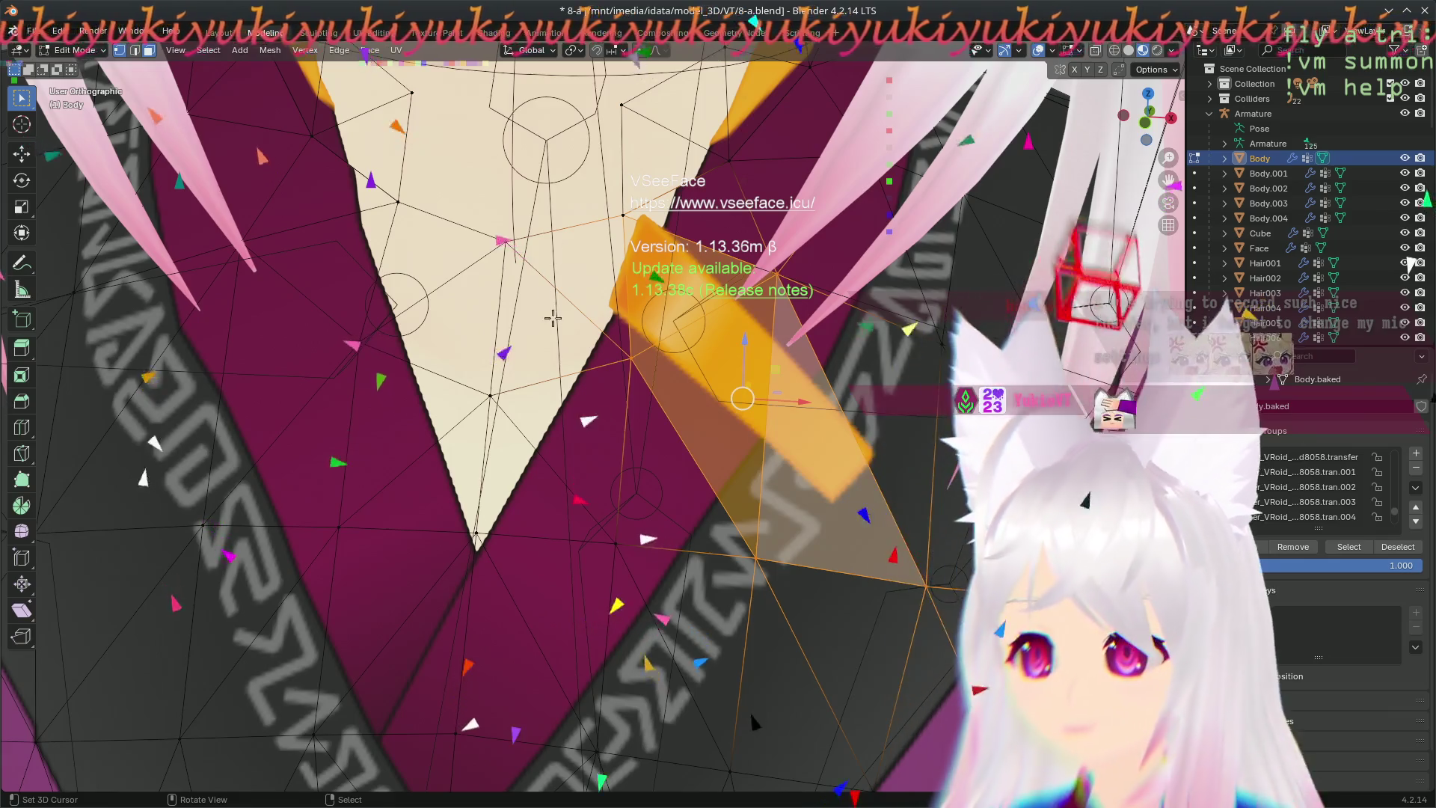
pyautogui.click(305, 50)
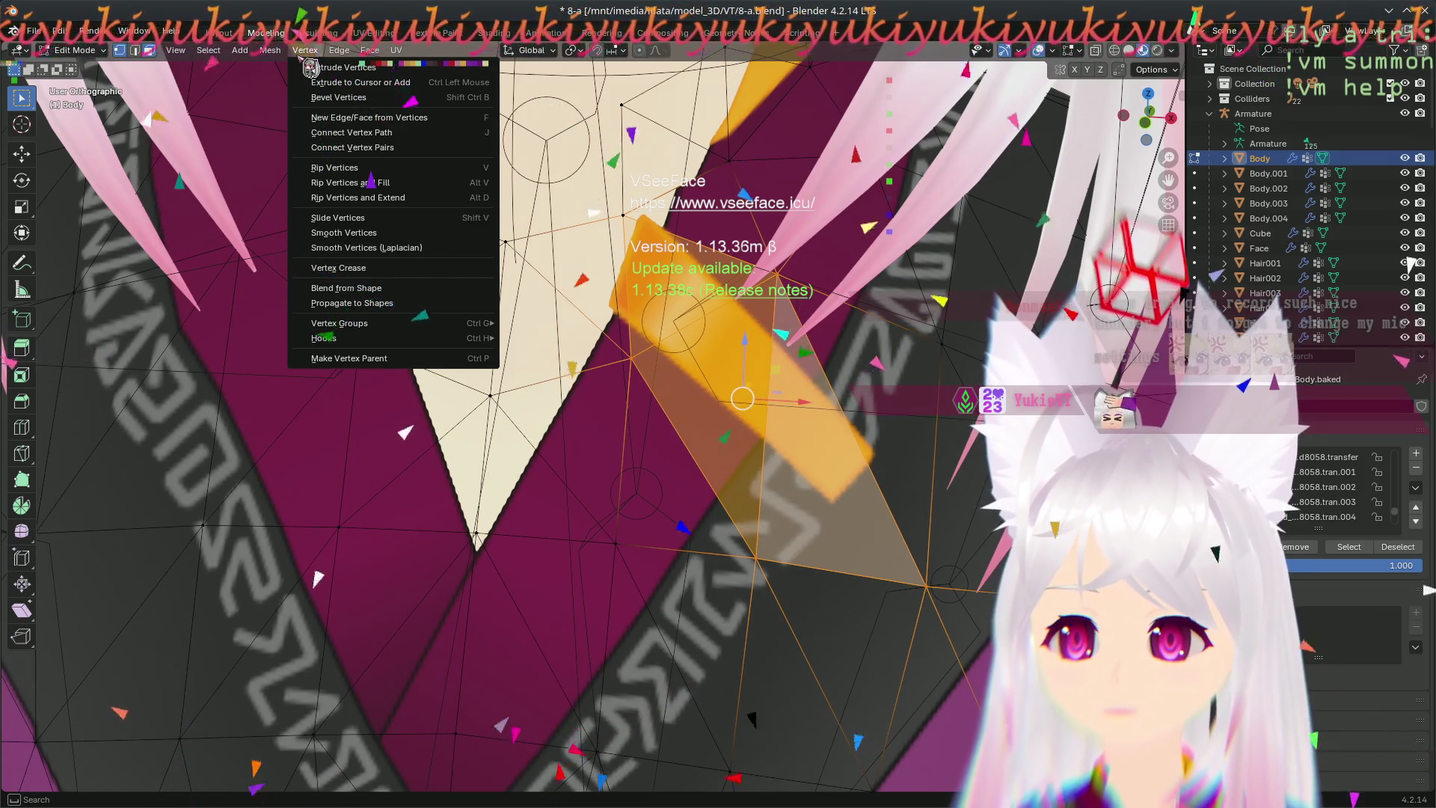
pyautogui.moveTo(339, 322)
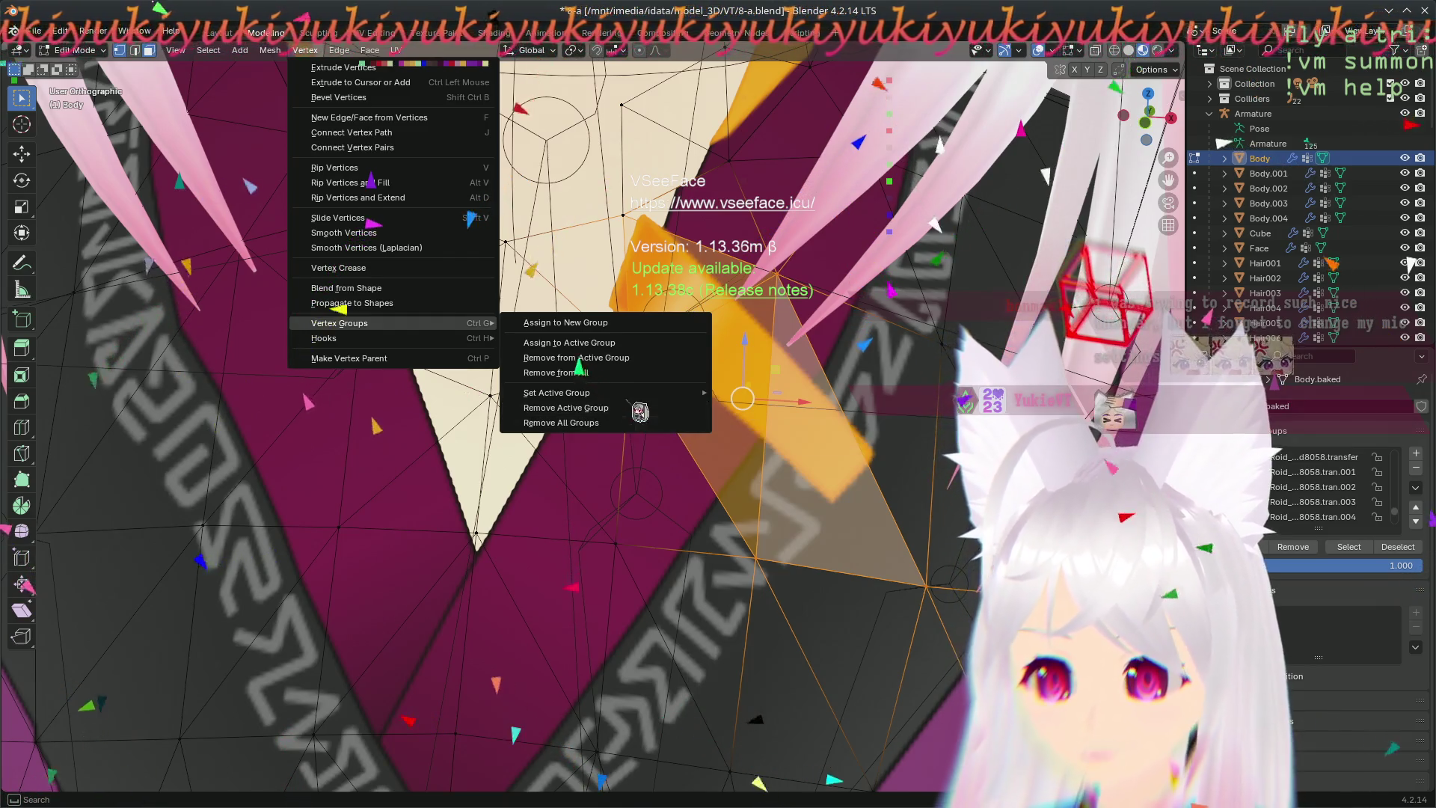
pyautogui.moveTo(557, 393)
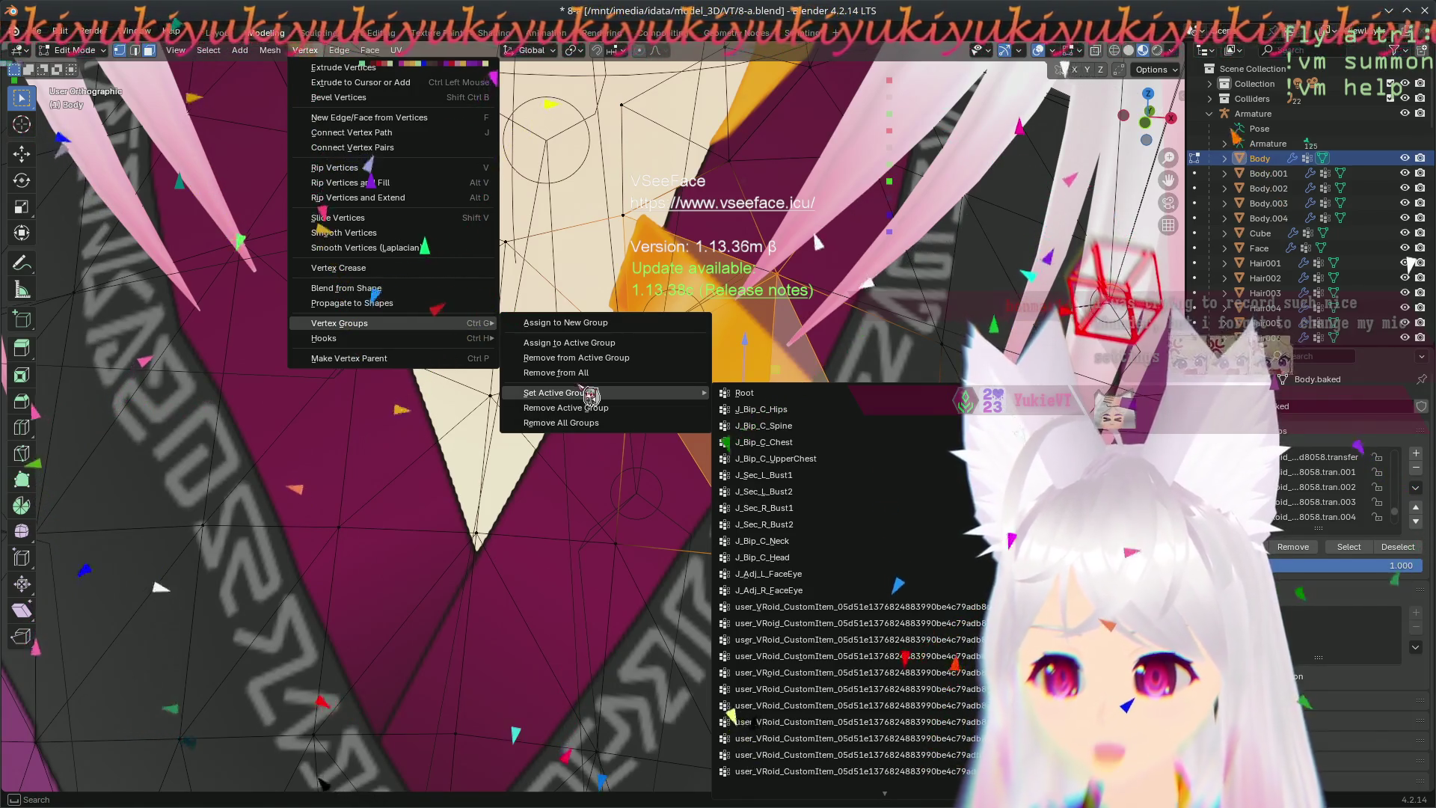
# - Select a single vertex at the strip's end and browse the Vertex and Mesh menus
pyautogui.click(631, 358)
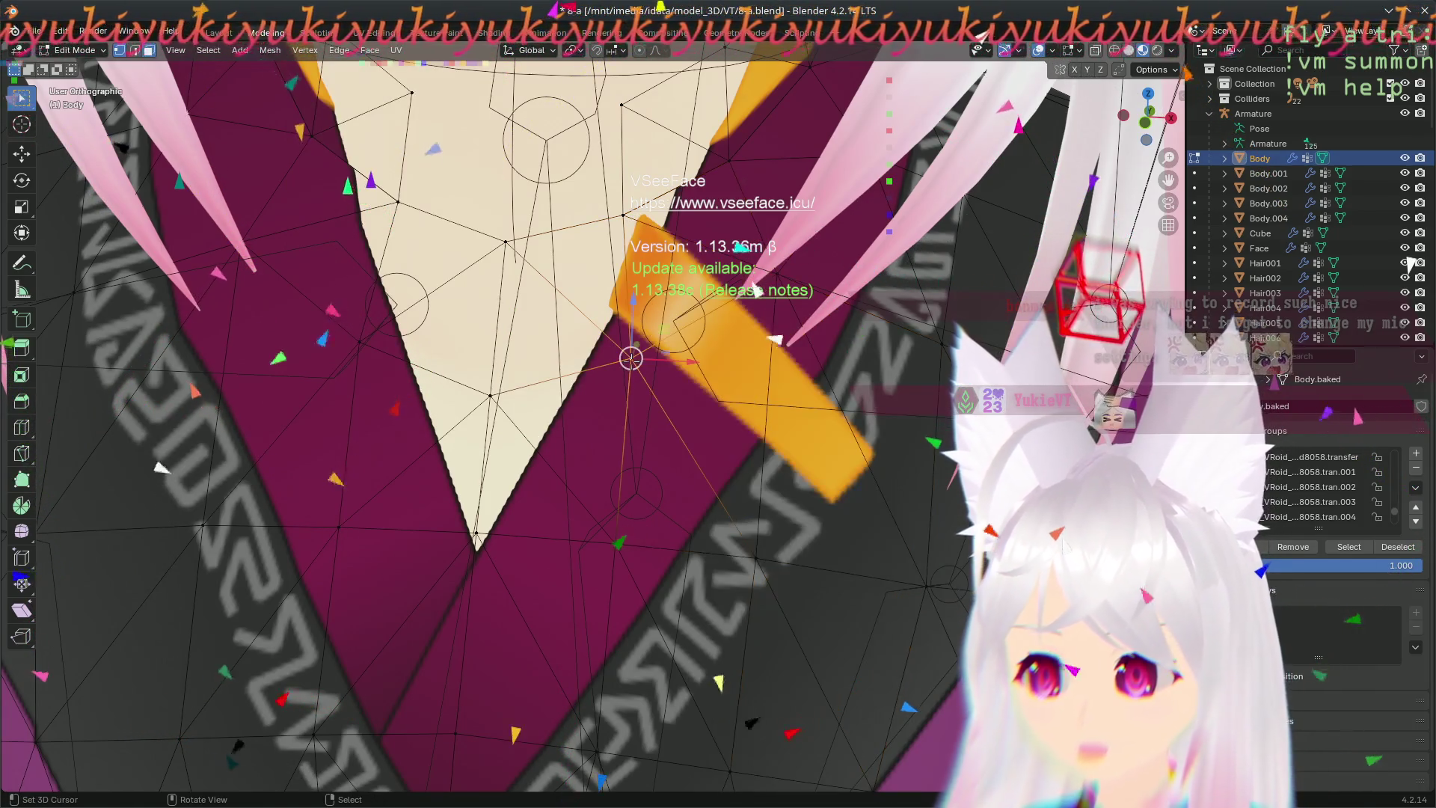
pyautogui.click(306, 50)
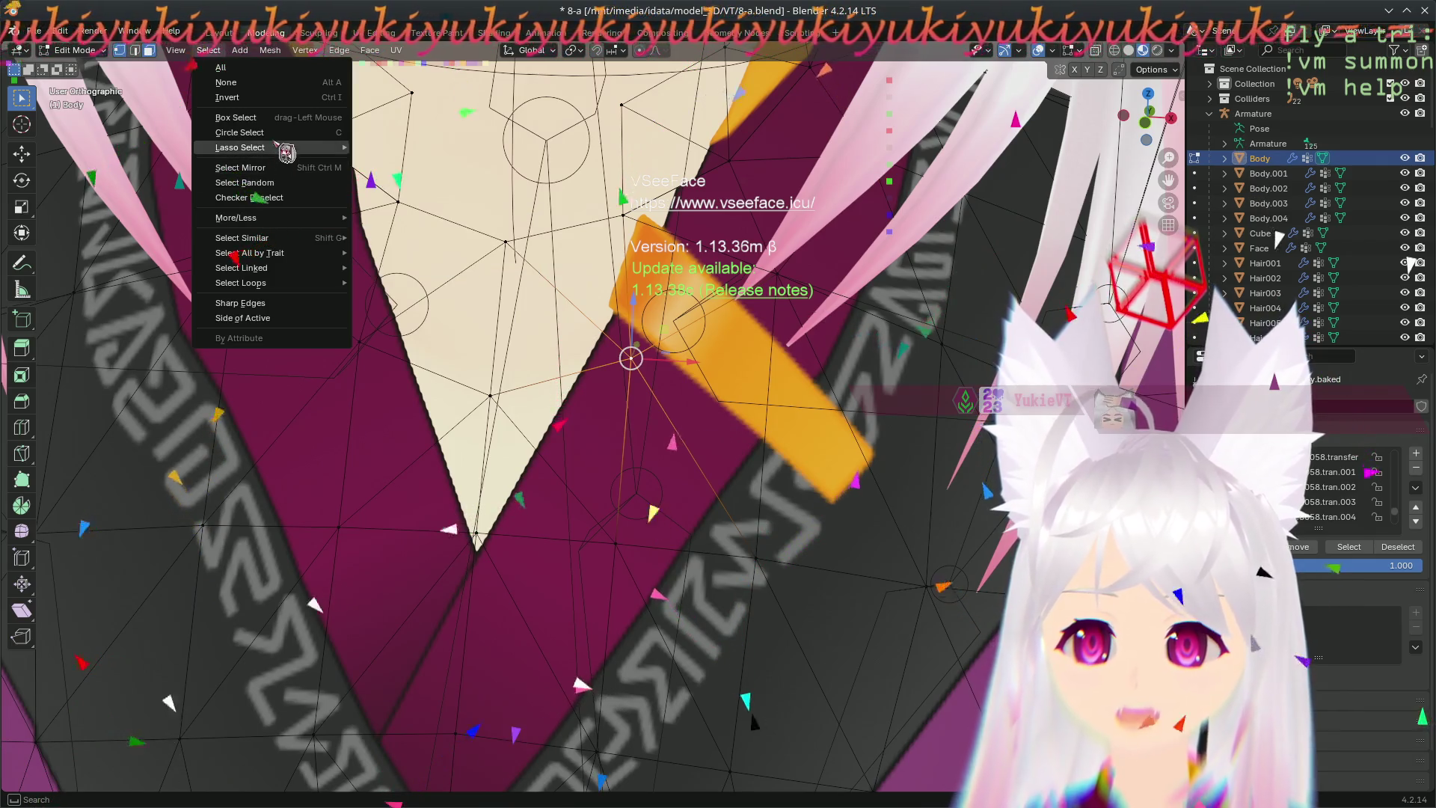
pyautogui.click(232, 54)
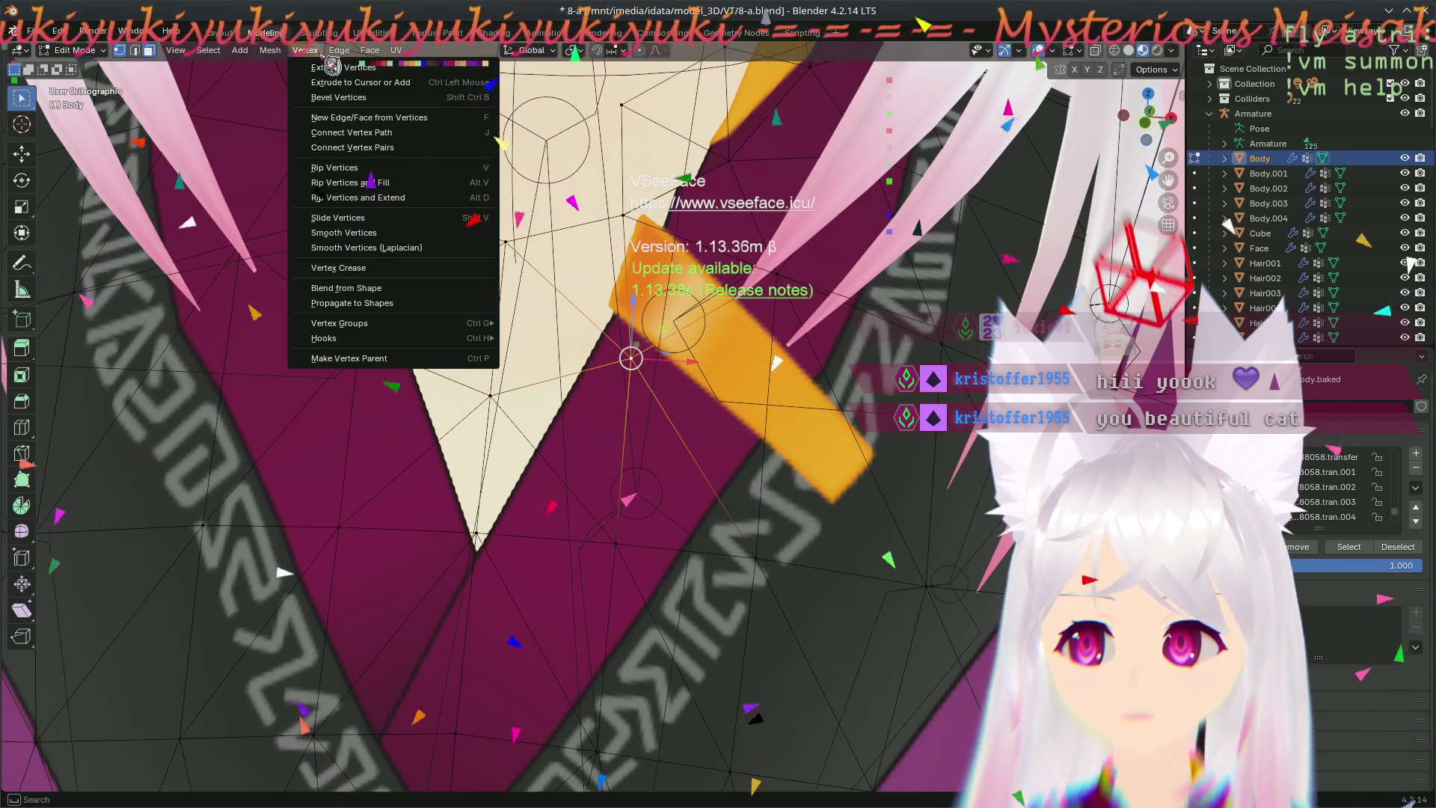
pyautogui.scroll(-5, 709, 407)
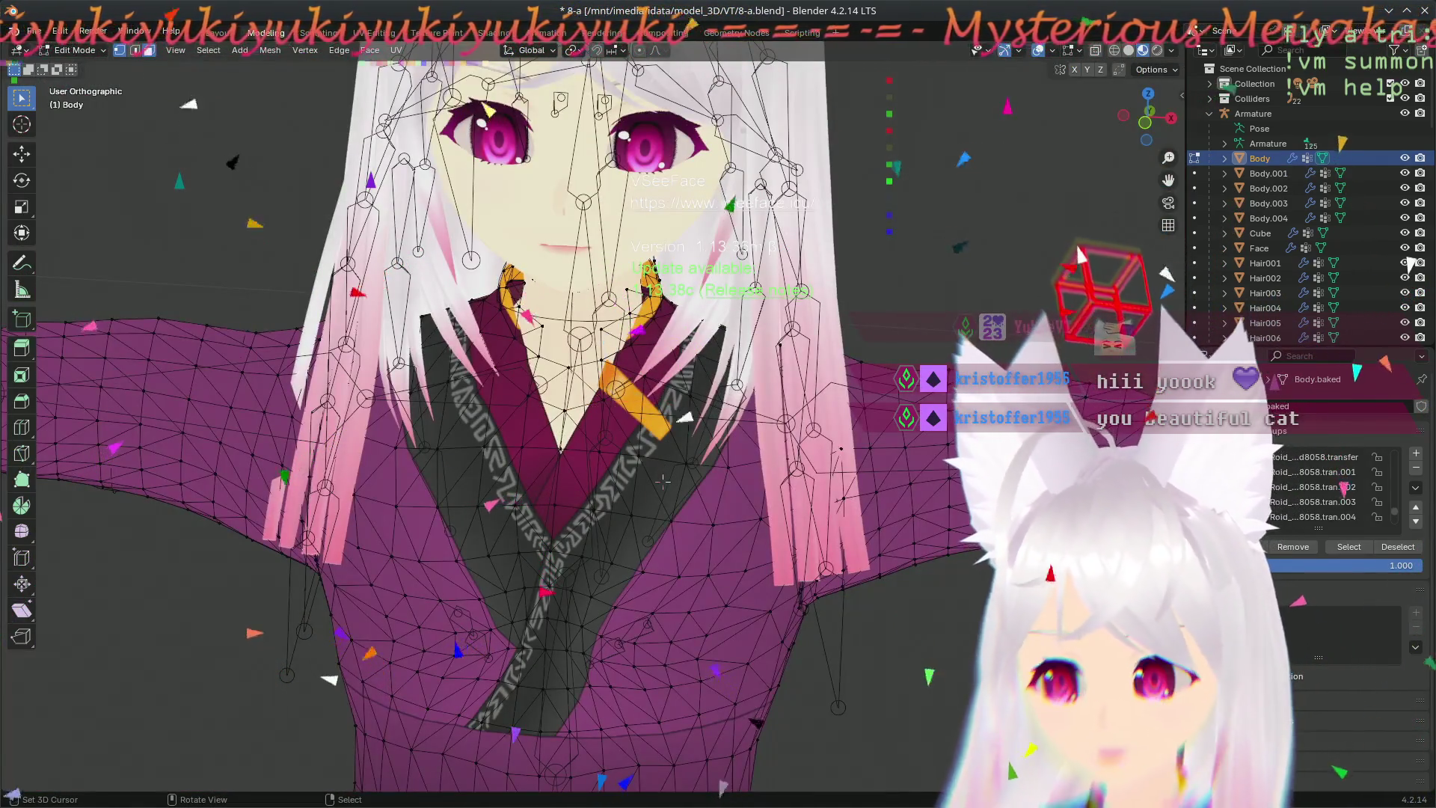
# - Exit Edit Mode to Object Mode and make the armature the active object
pyautogui.moveTo(708, 407); pyautogui.dragTo(614, 460, button='middle')
pyautogui.press('Tab')
pyautogui.scroll(-3, 616, 461)
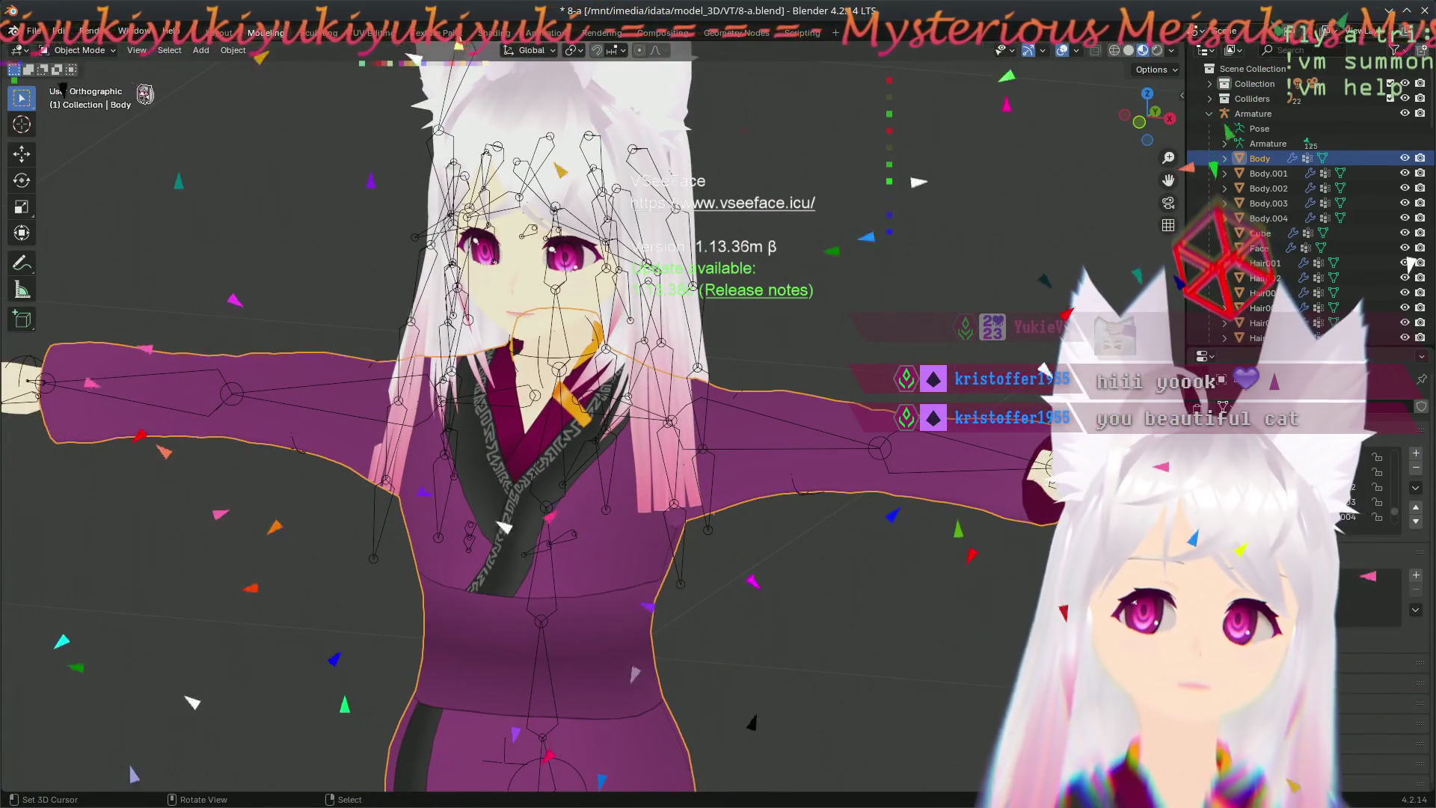
pyautogui.click(1253, 113)
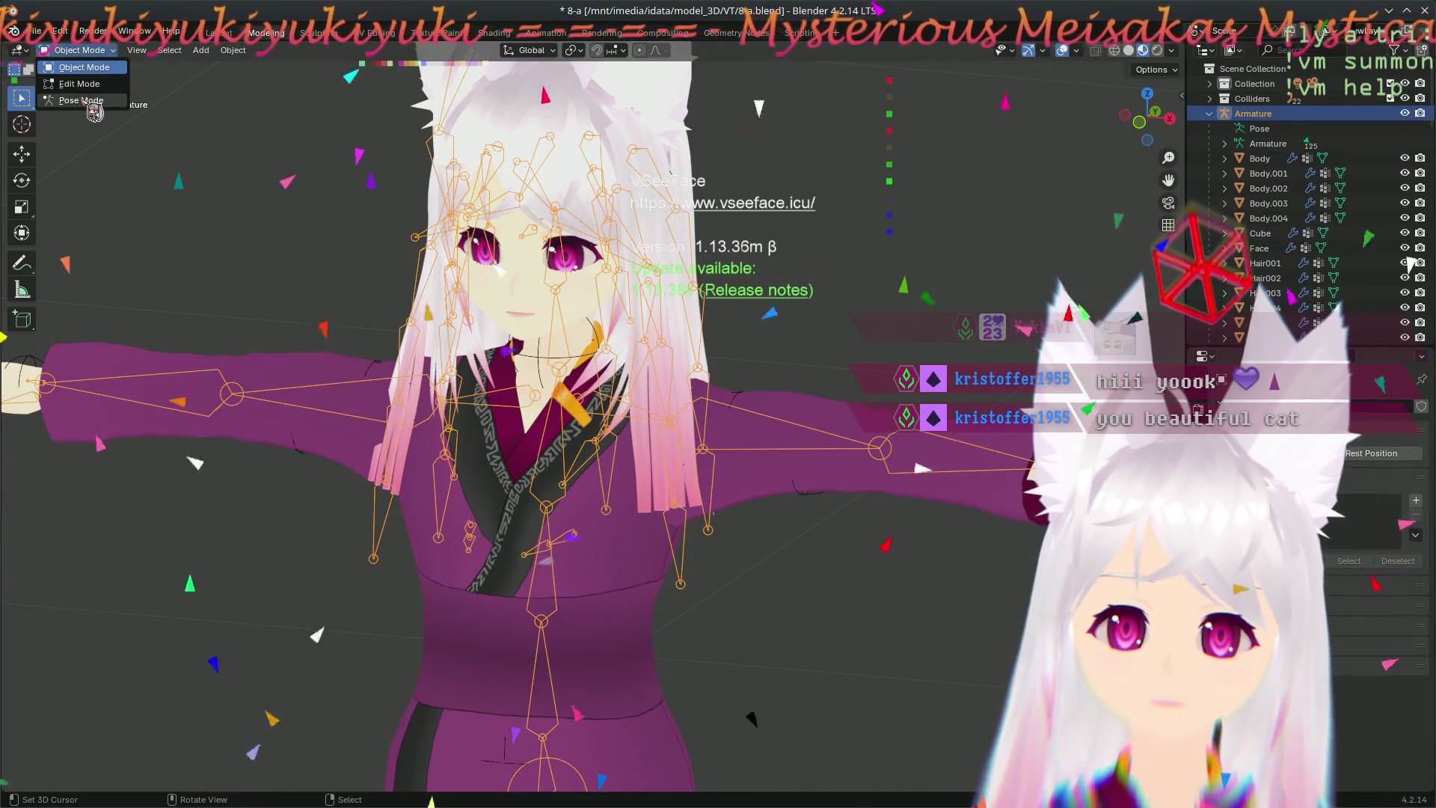
pyautogui.click(87, 101)
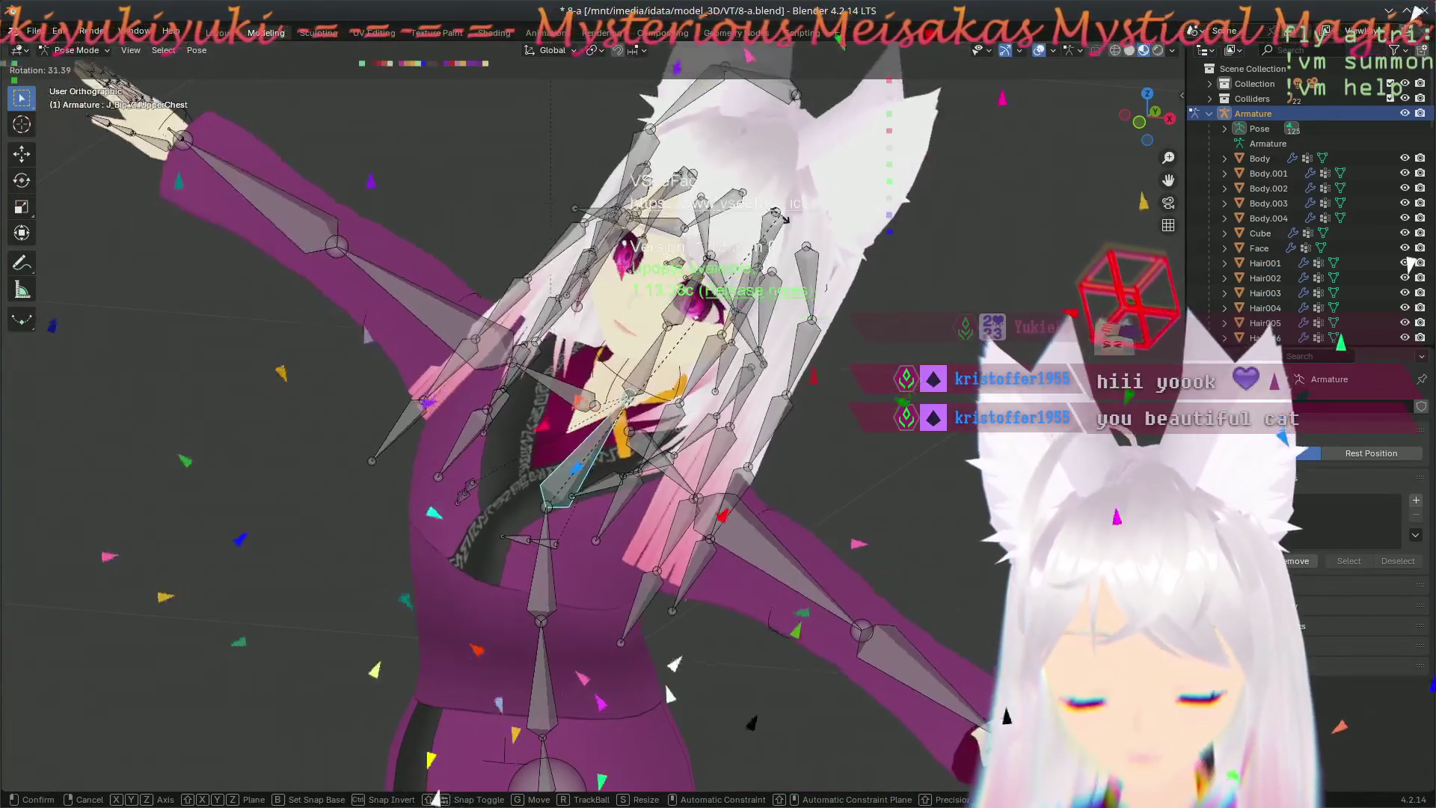
pyautogui.press('Escape')
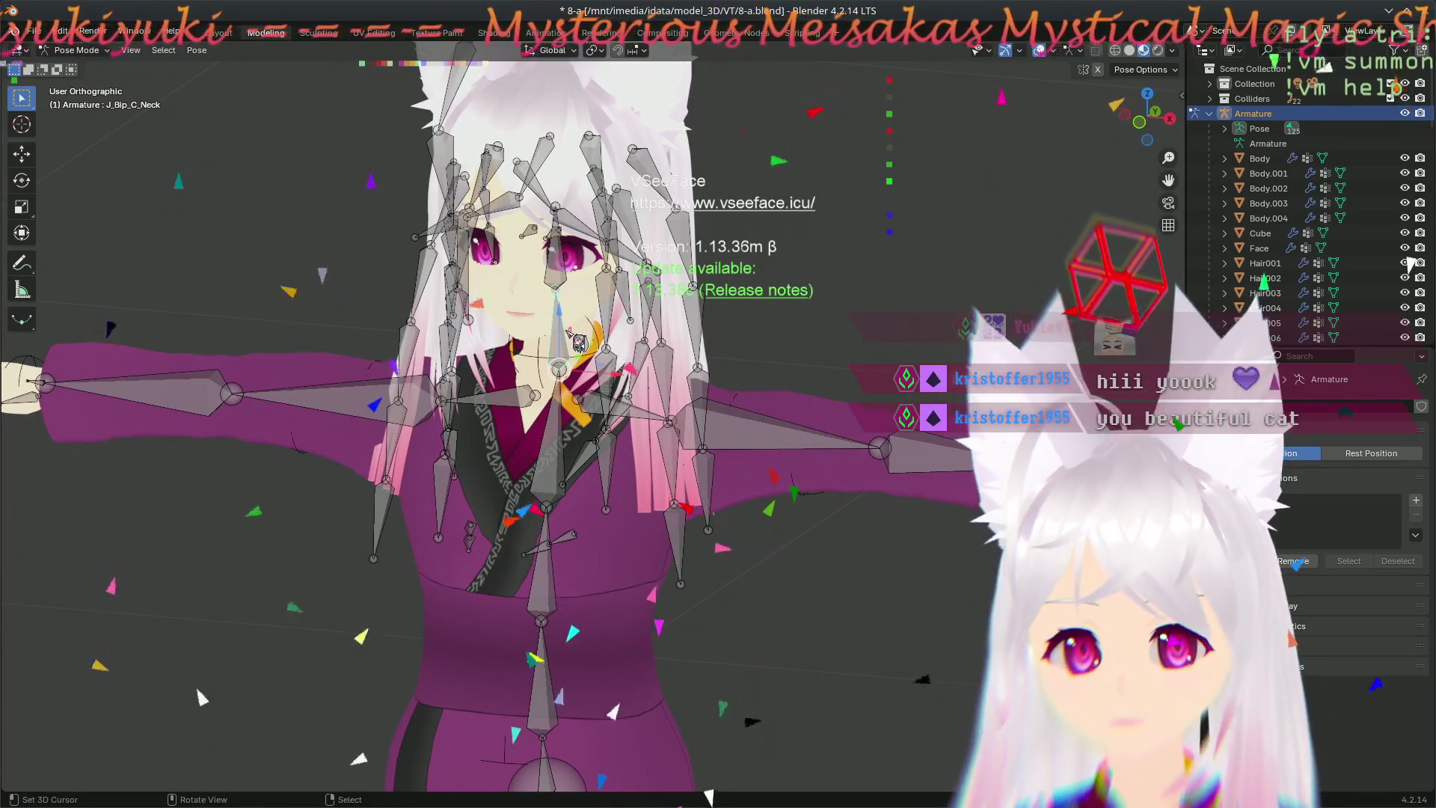
pyautogui.press('r')
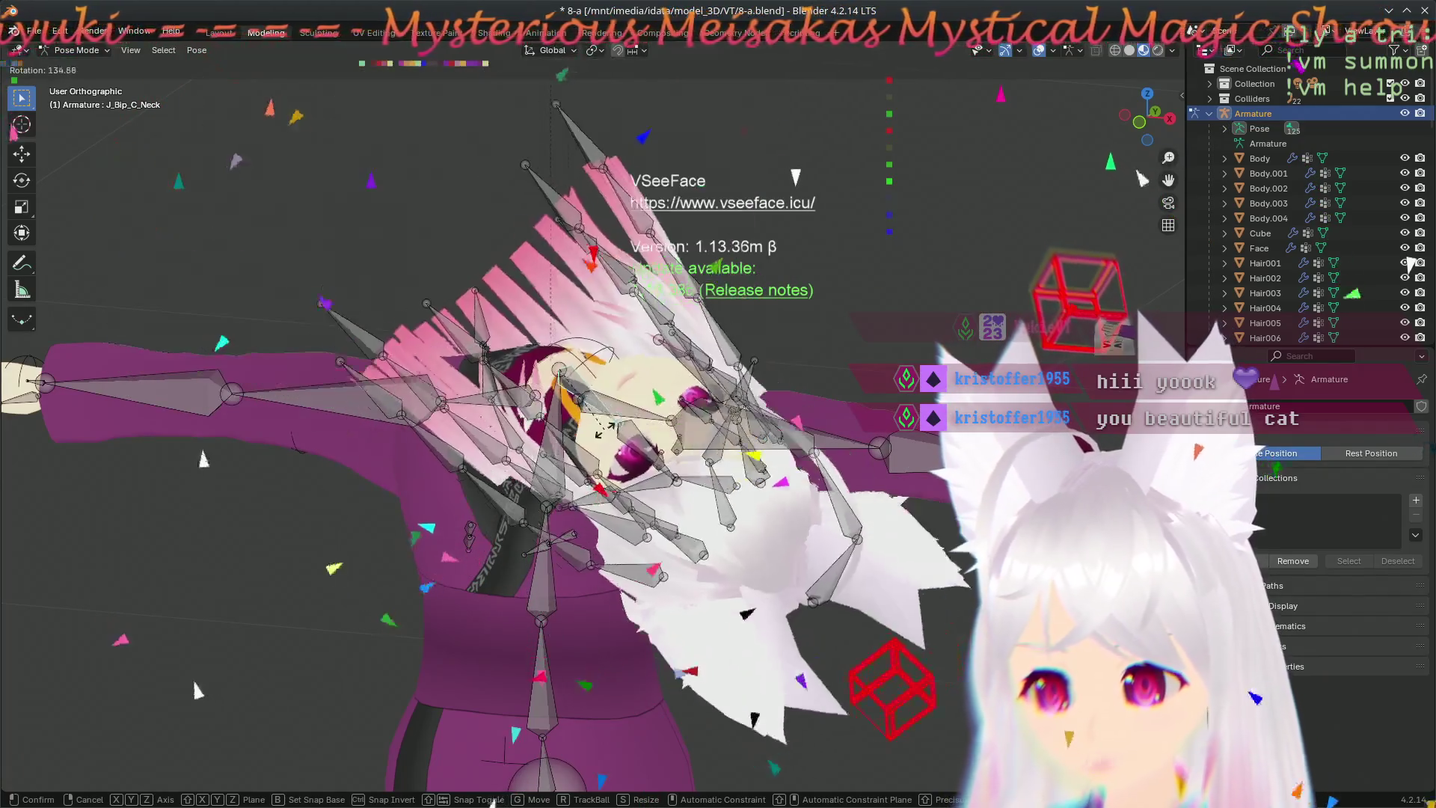
pyautogui.press('r')
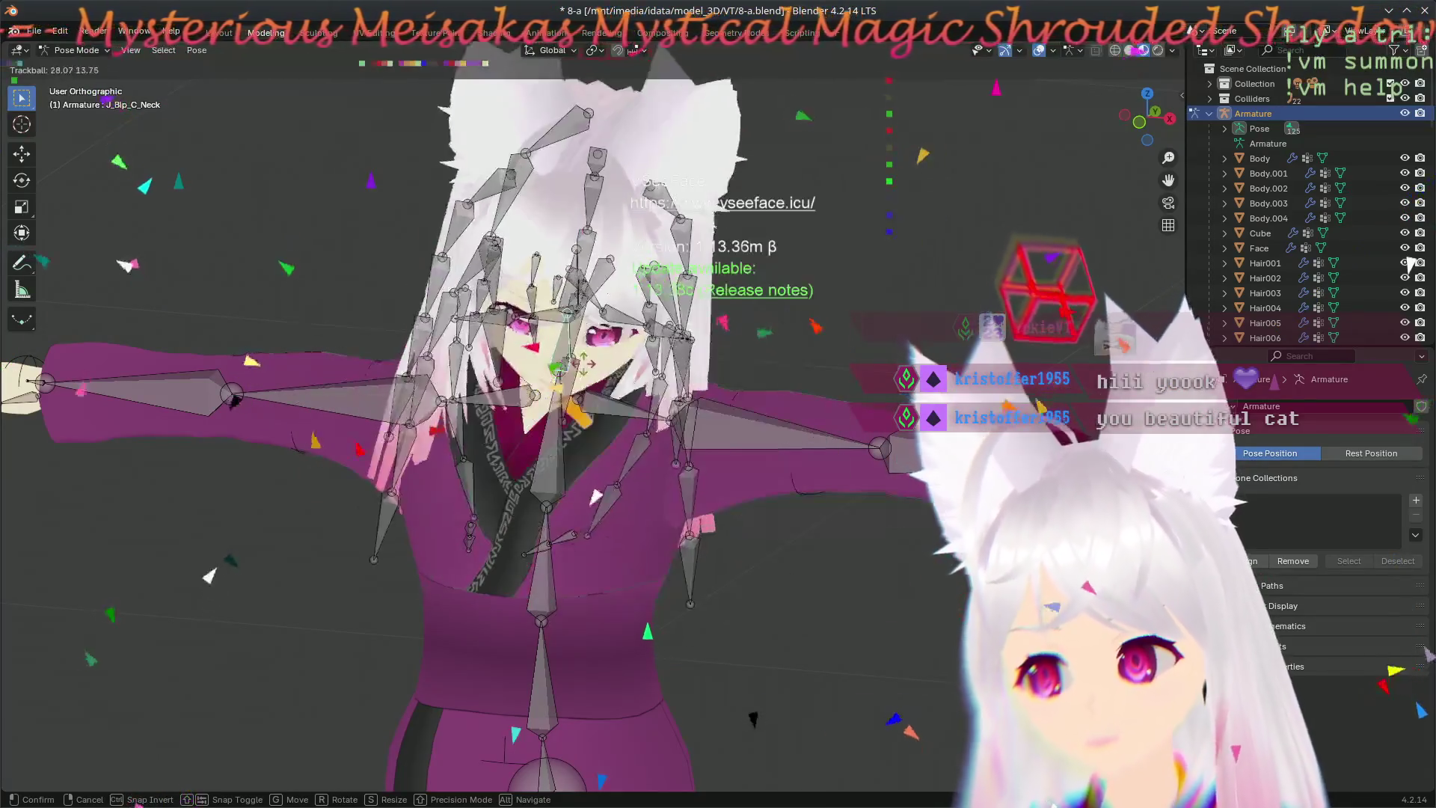
pyautogui.press('Escape')
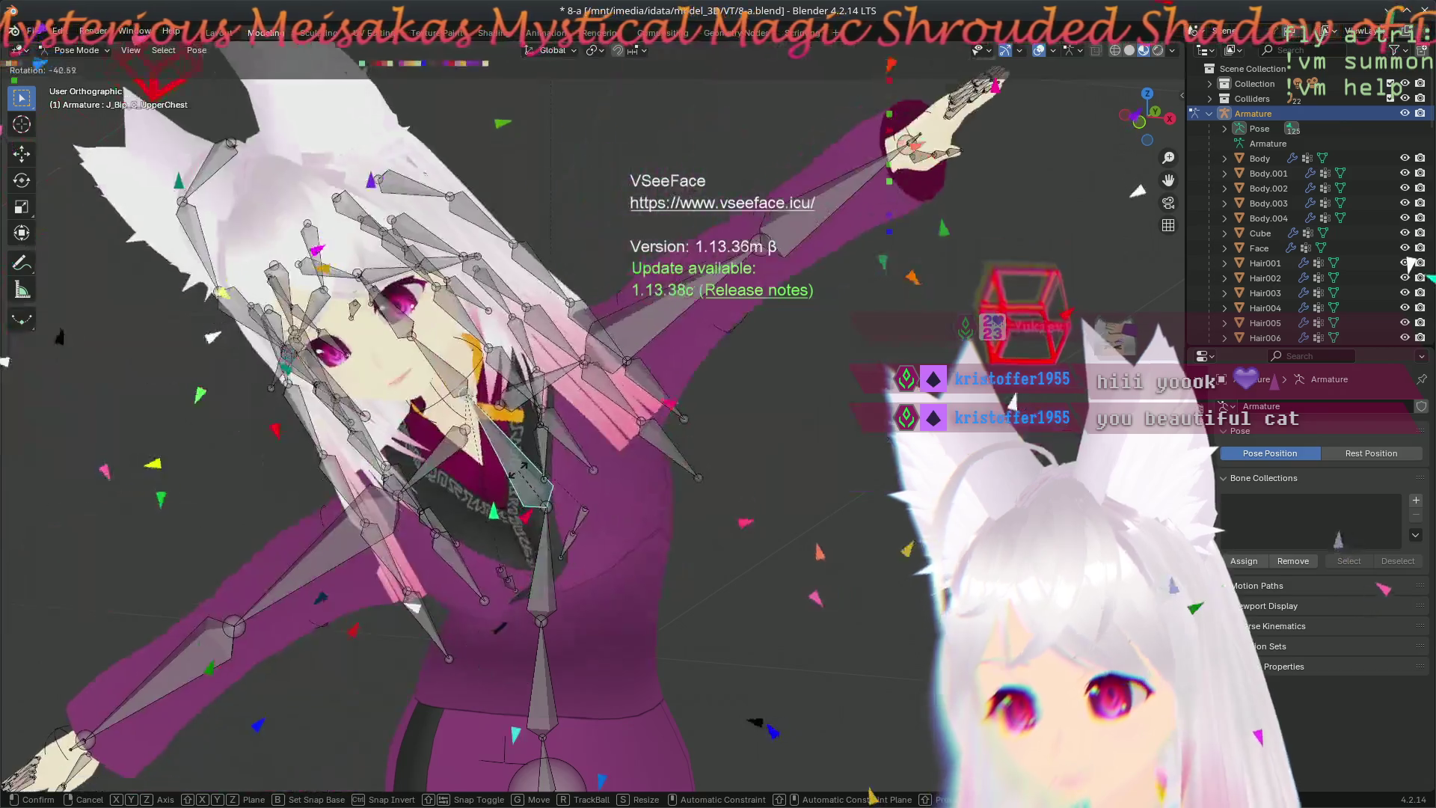
pyautogui.press('r')
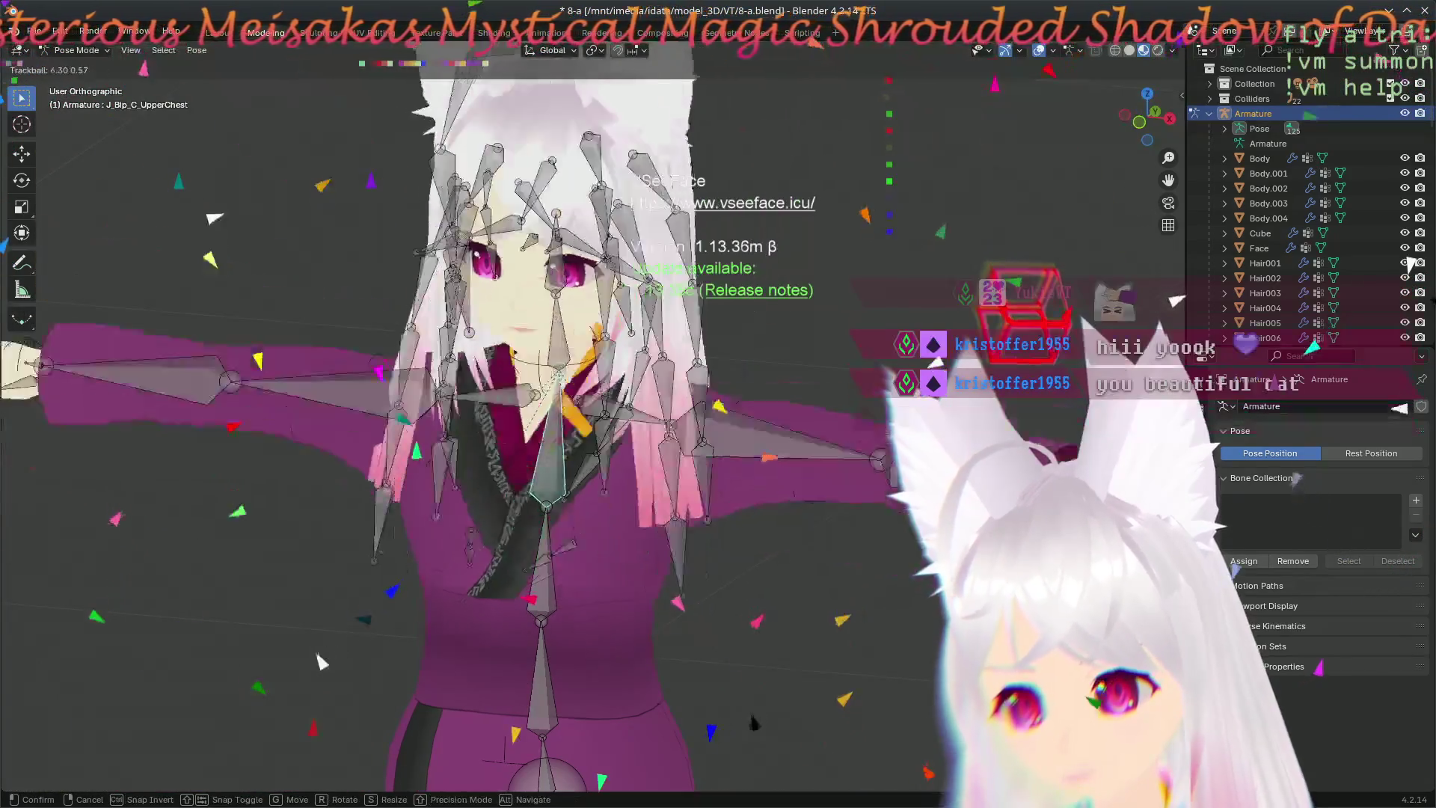
pyautogui.press('Escape')
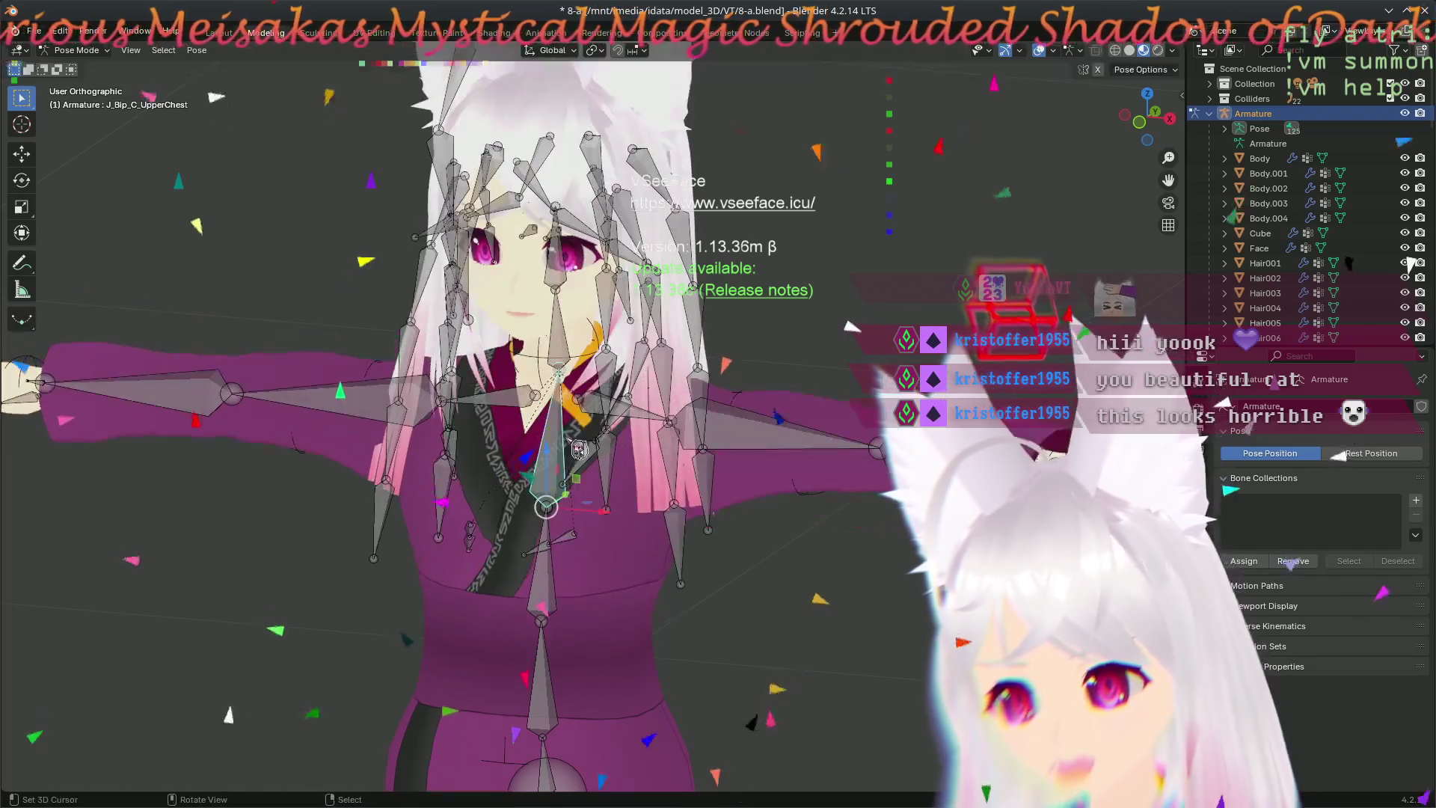
pyautogui.press('r')
pyautogui.press('r')
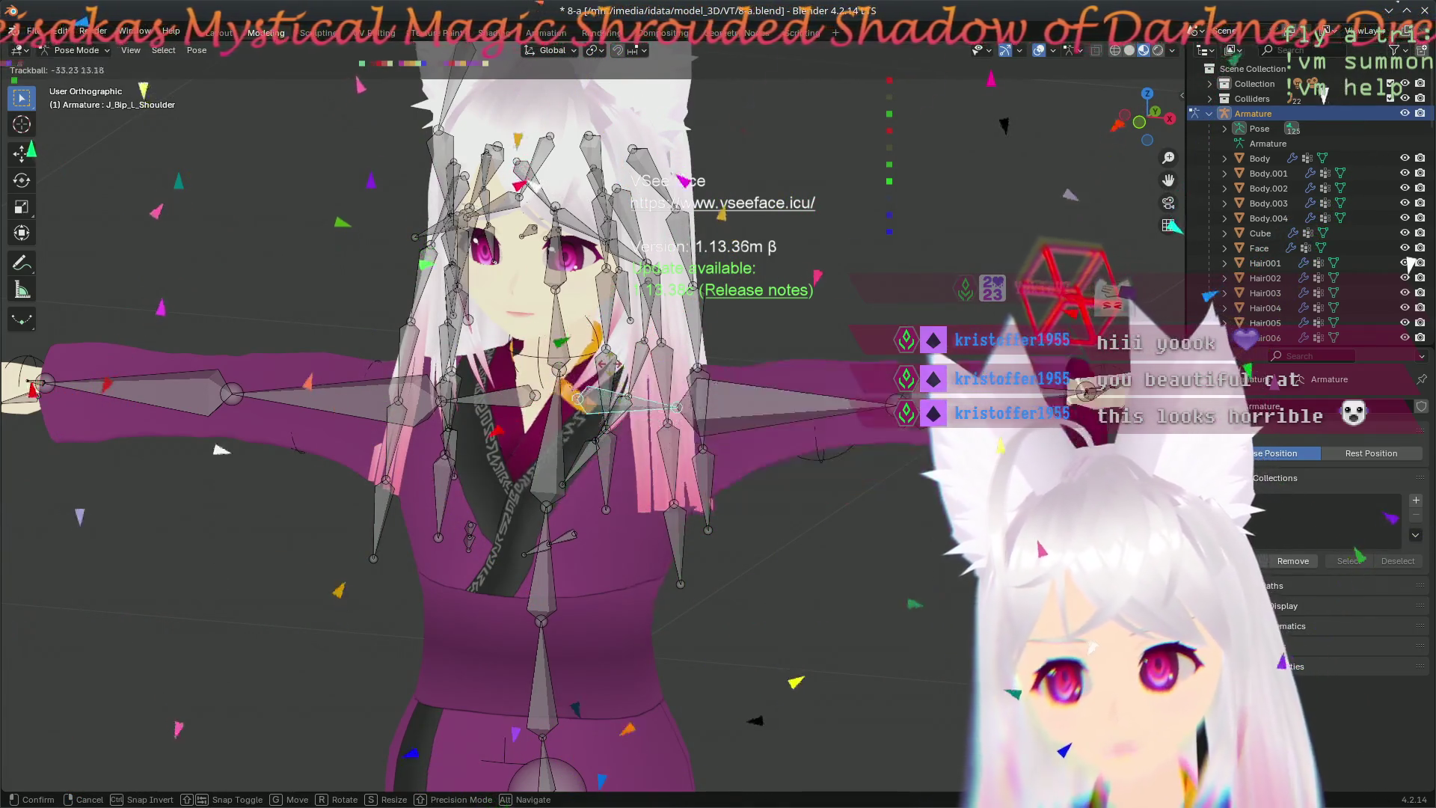
pyautogui.click(221, 360)
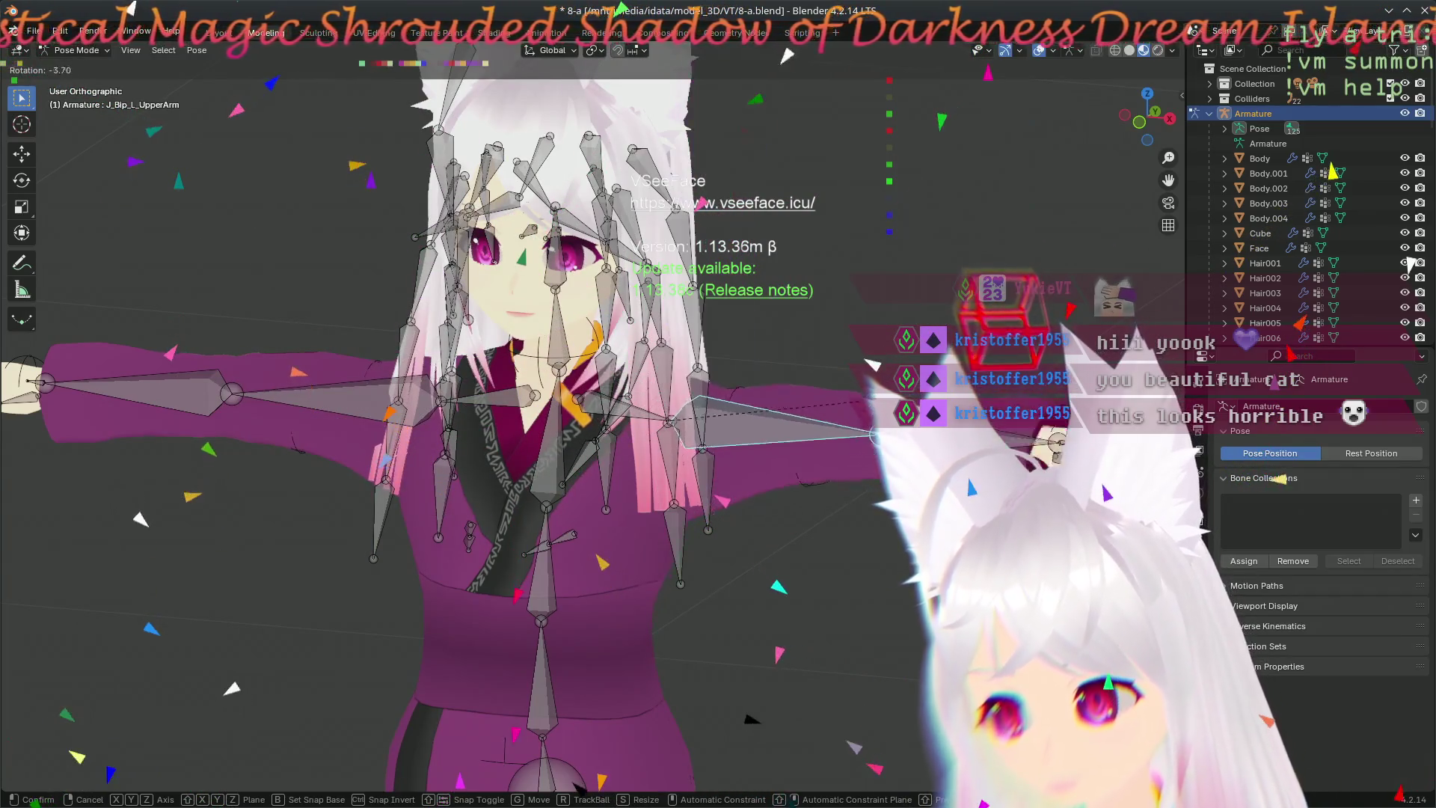
pyautogui.press('r')
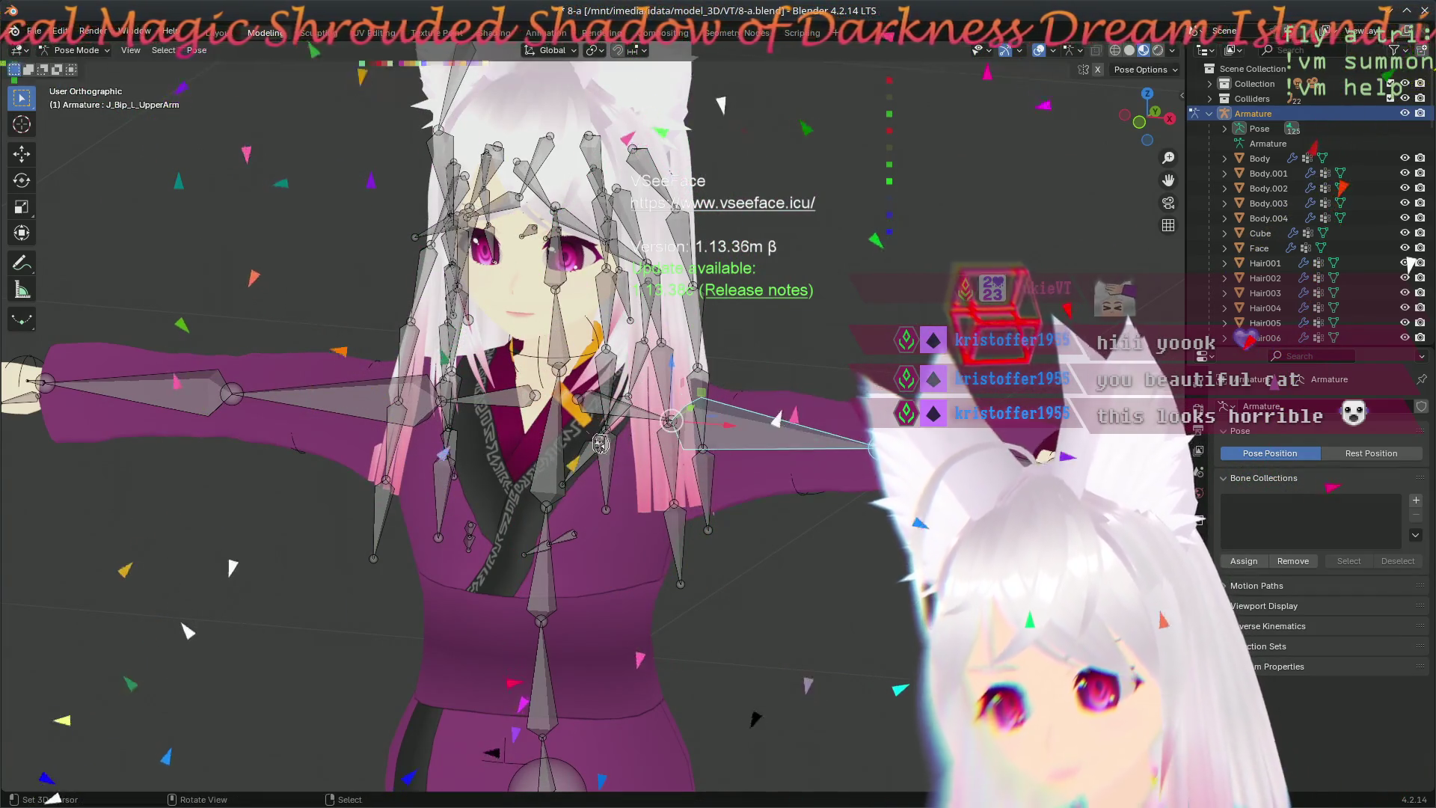
pyautogui.press('r')
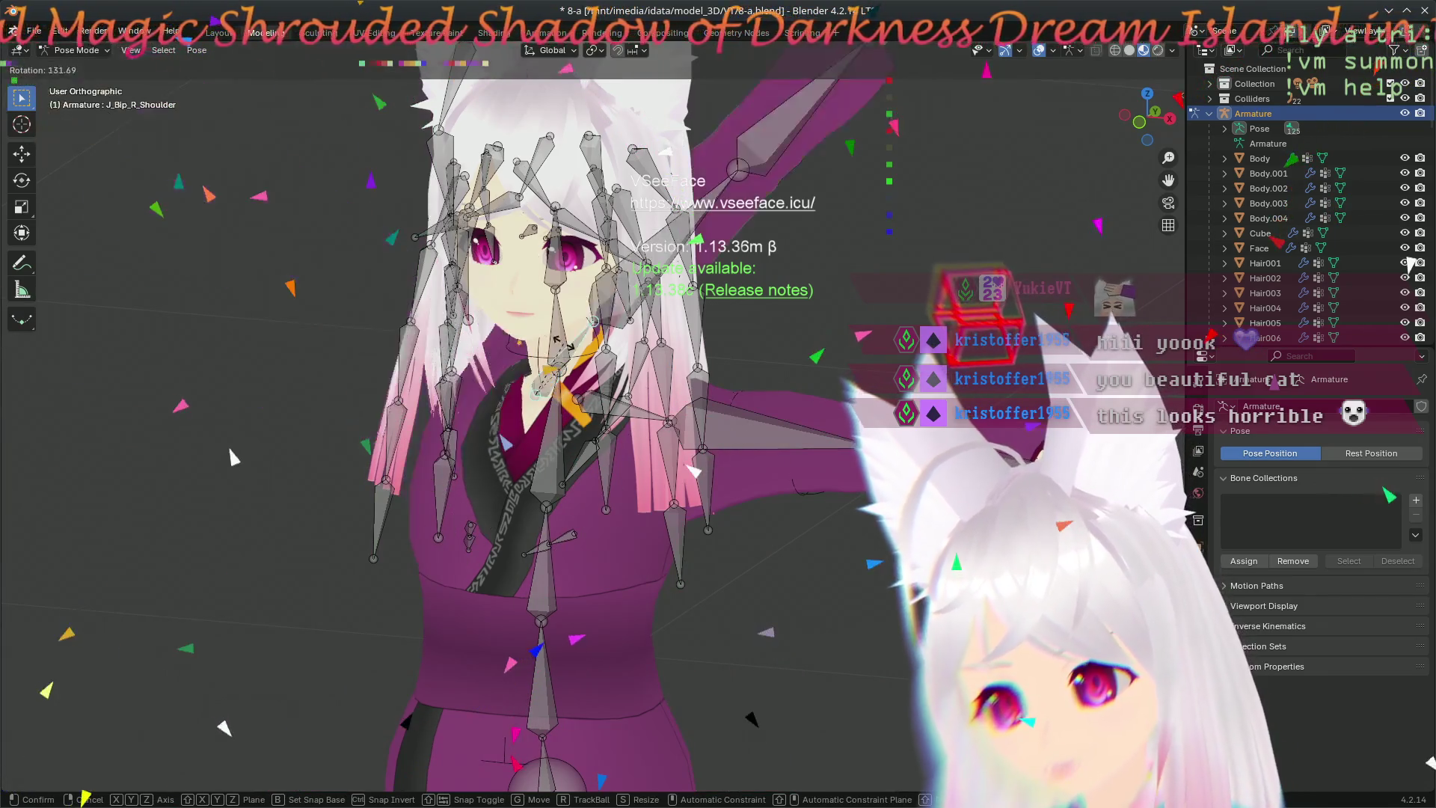
pyautogui.press('r')
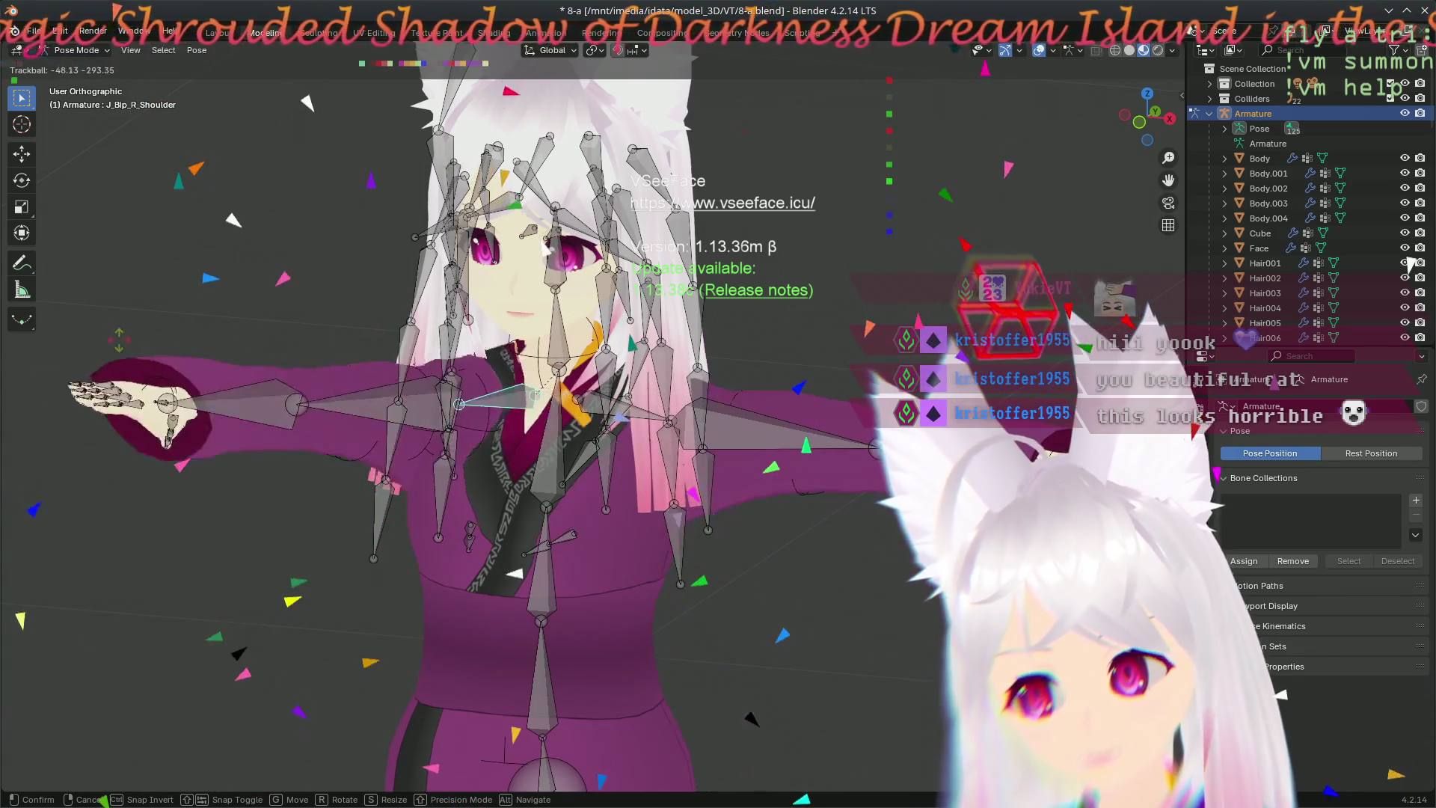
pyautogui.click(888, 444)
pyautogui.click(339, 395)
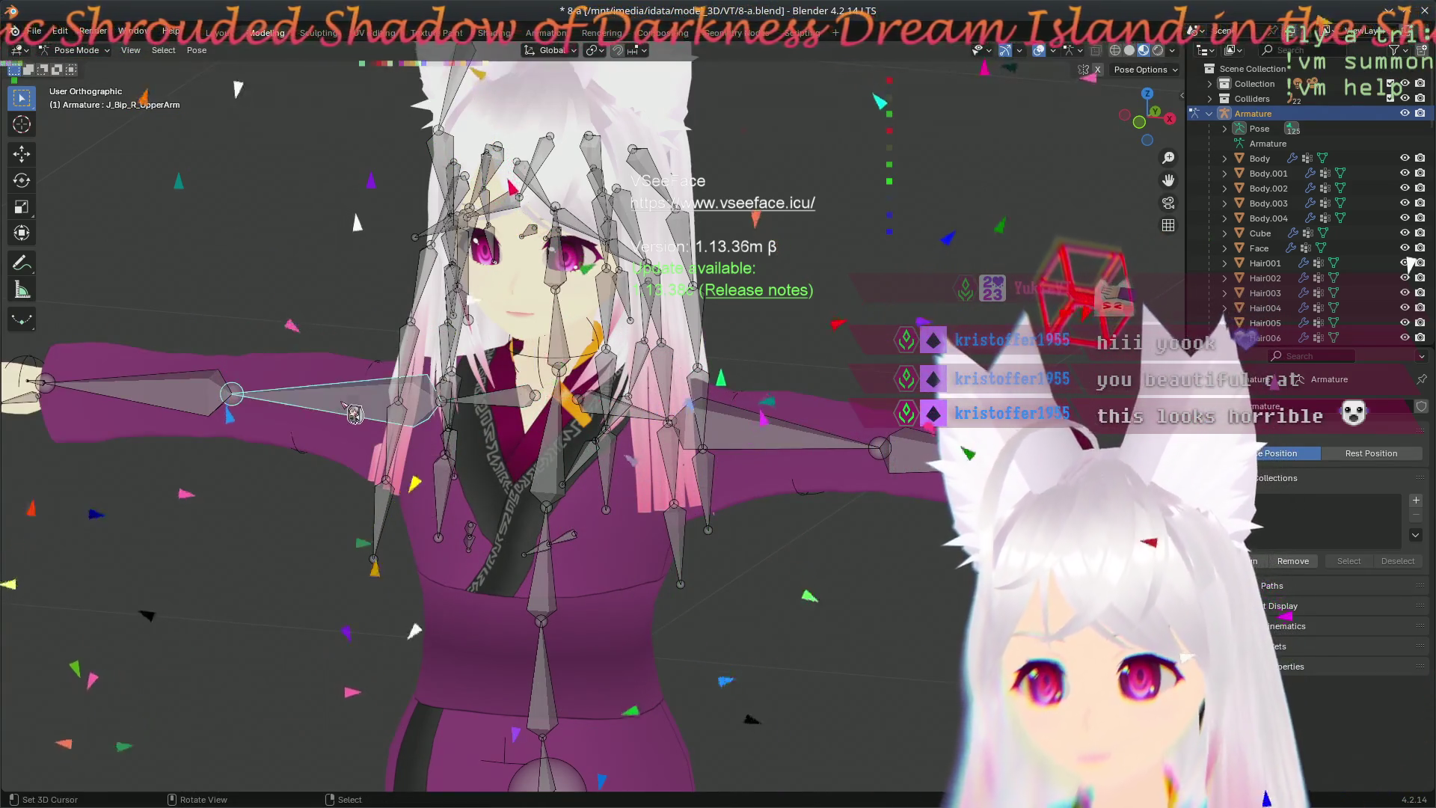
pyautogui.press('r')
pyautogui.press('r')
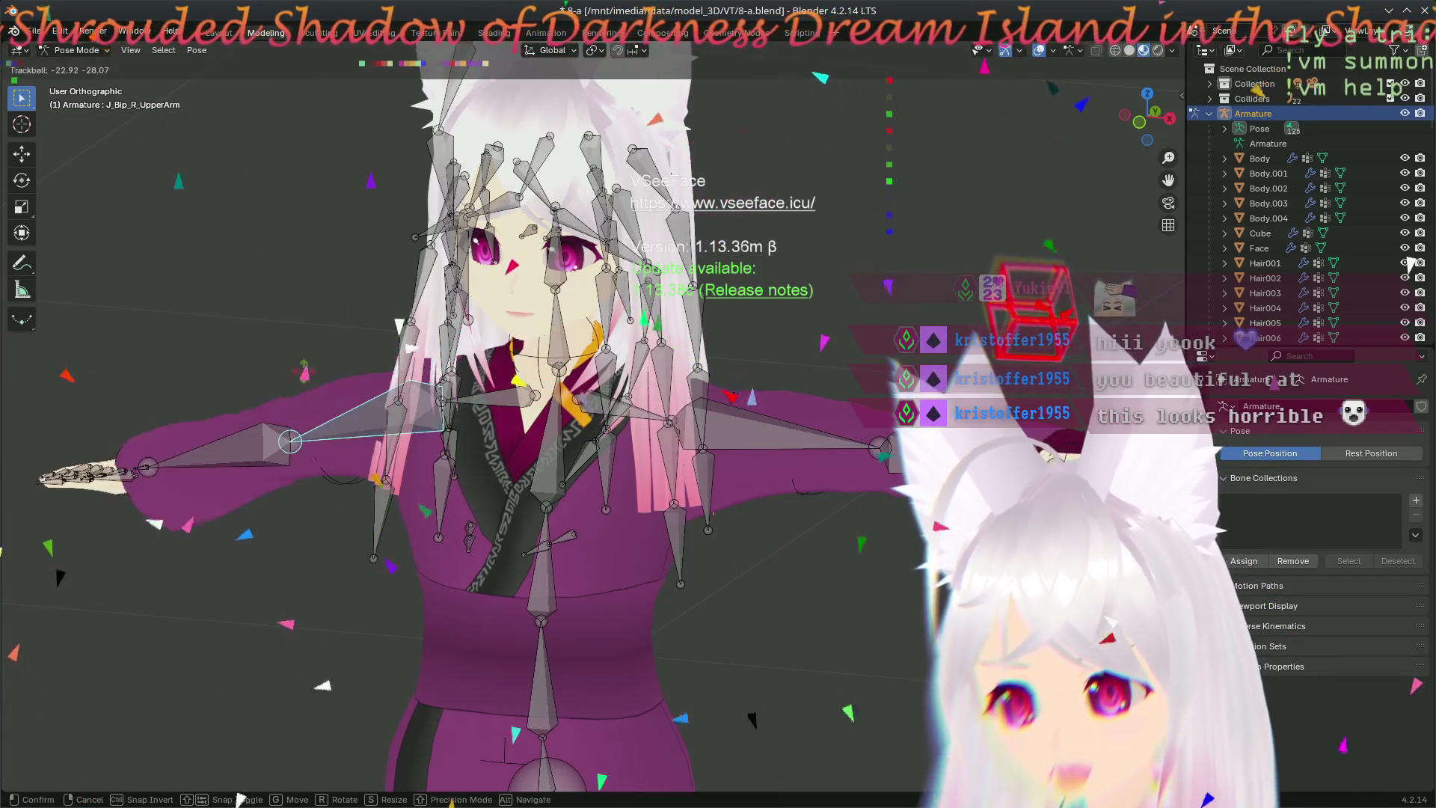
pyautogui.click(880, 480)
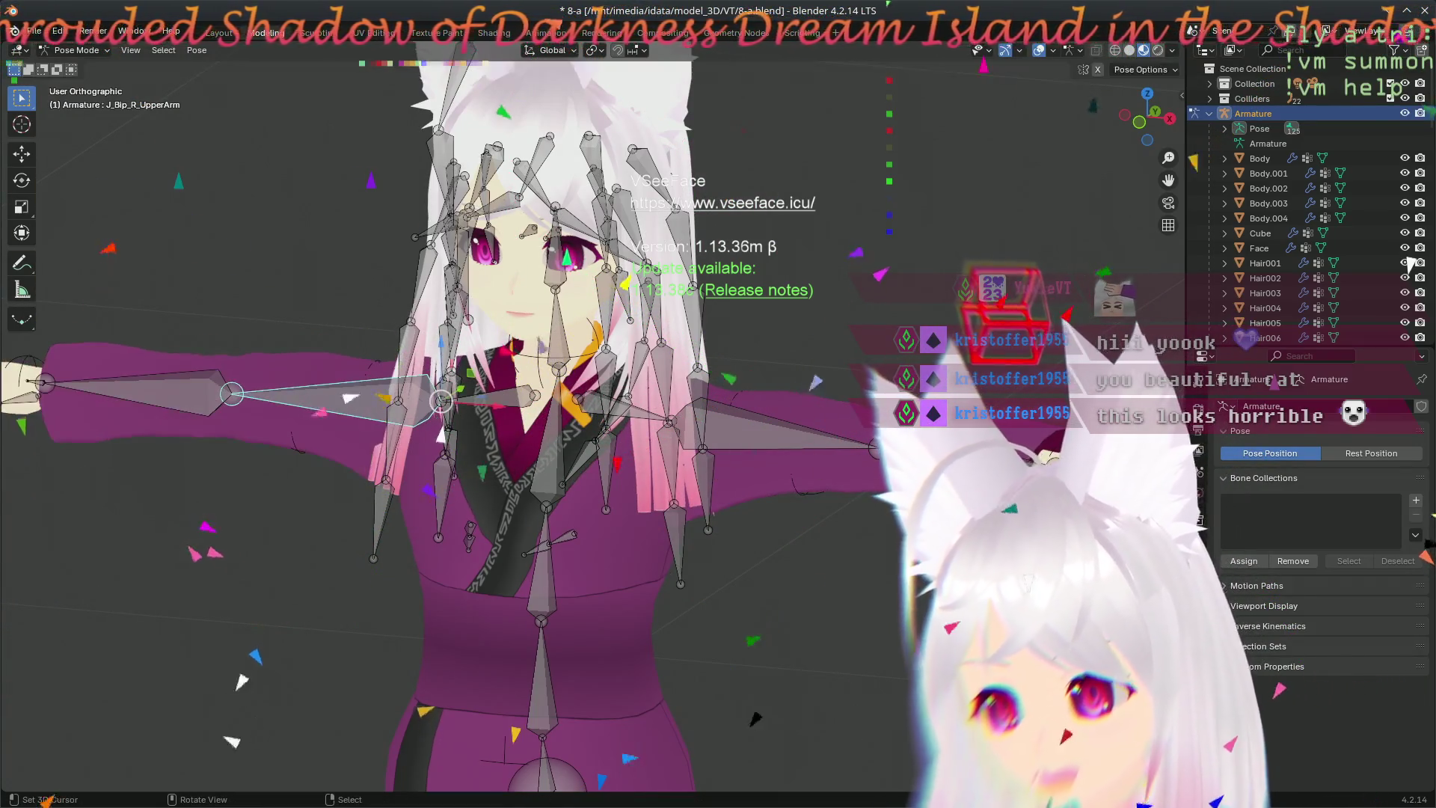
pyautogui.press('r')
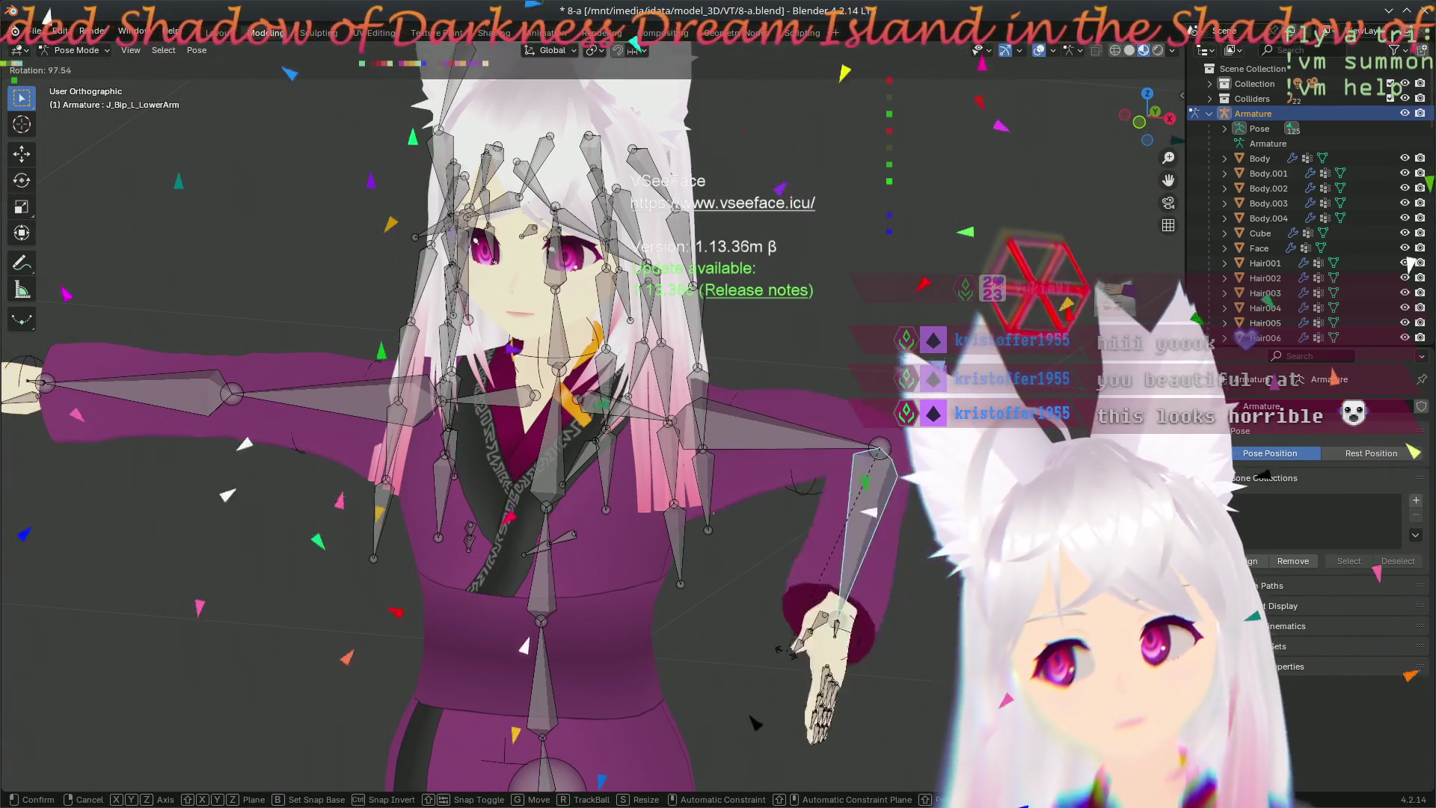
pyautogui.click(819, 604)
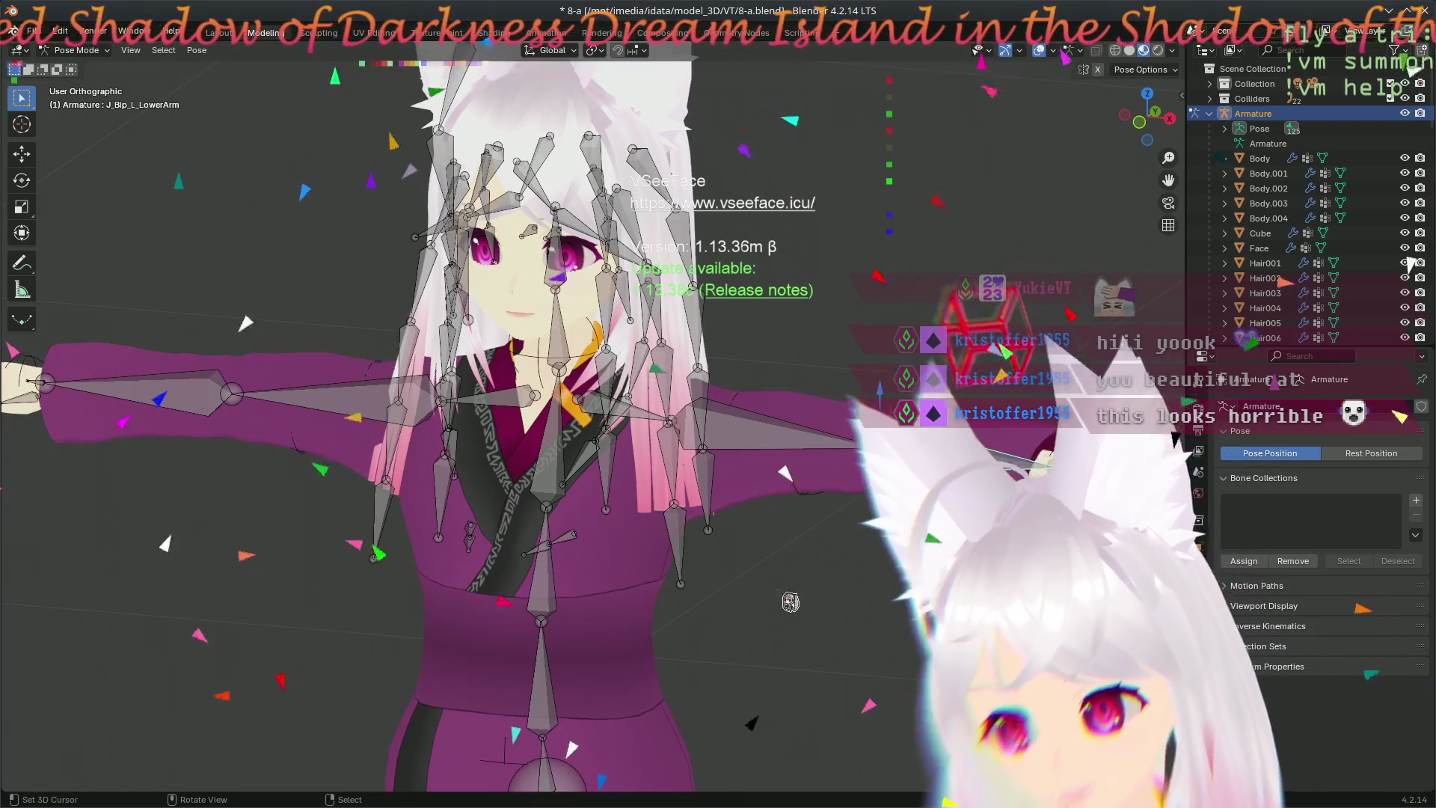
pyautogui.moveTo(600, 474)
pyautogui.mouseDown(button='middle')
pyautogui.moveTo(580, 489)
pyautogui.moveTo(594, 465)
pyautogui.mouseUp(button='middle')
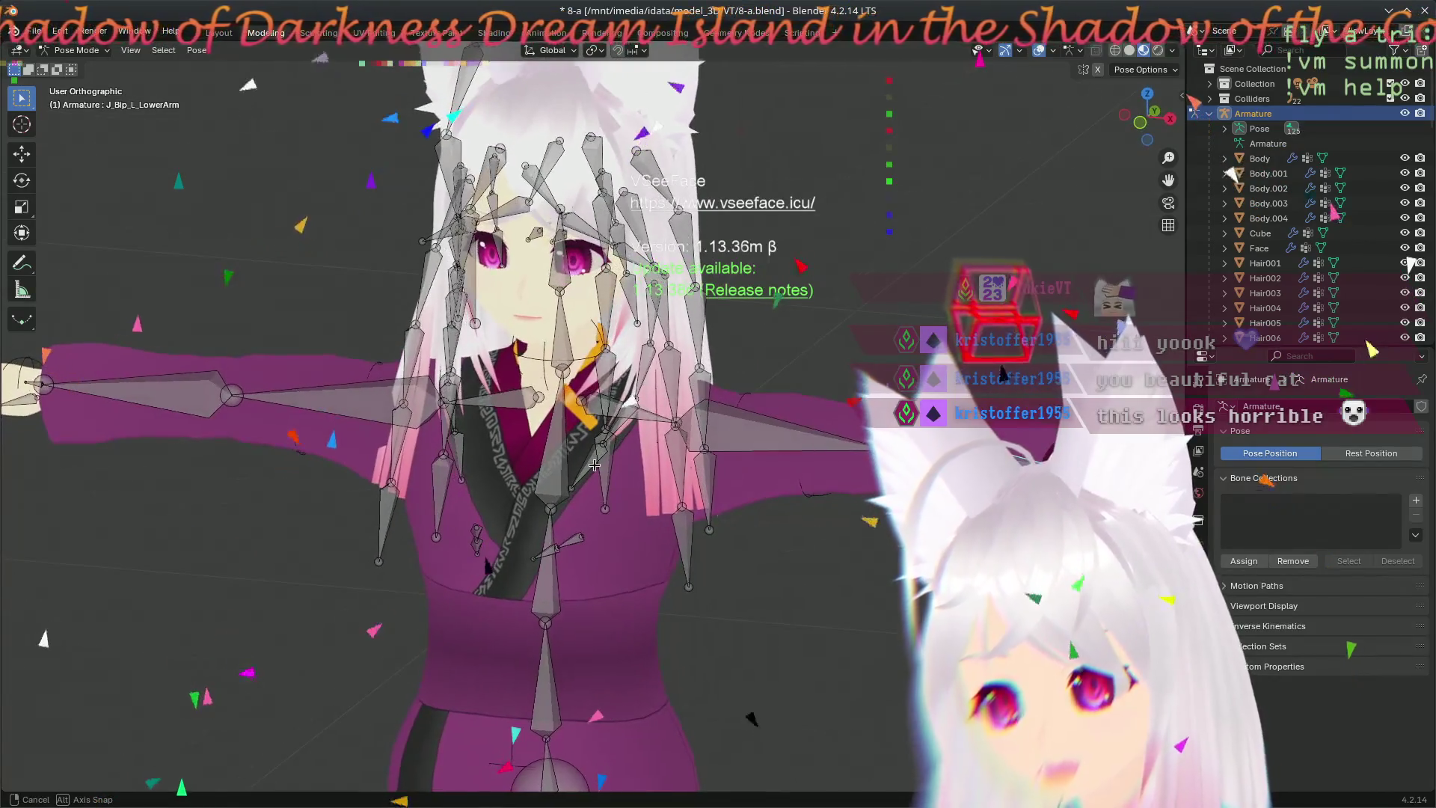
pyautogui.press('r')
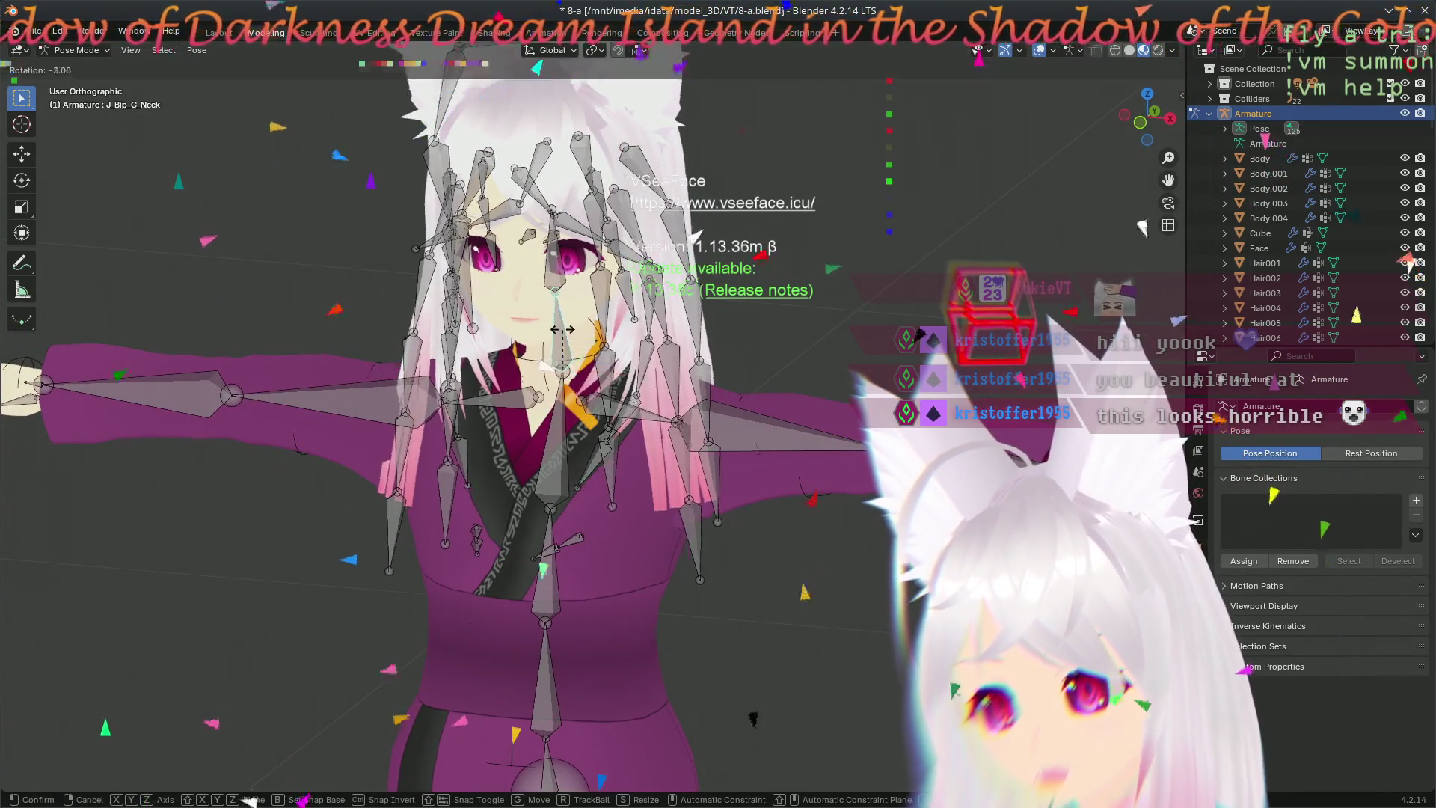
# - Trial-rotate the head bone and cancel back to rest pose, then put the armature into Edit Mode
pyautogui.press('Escape')
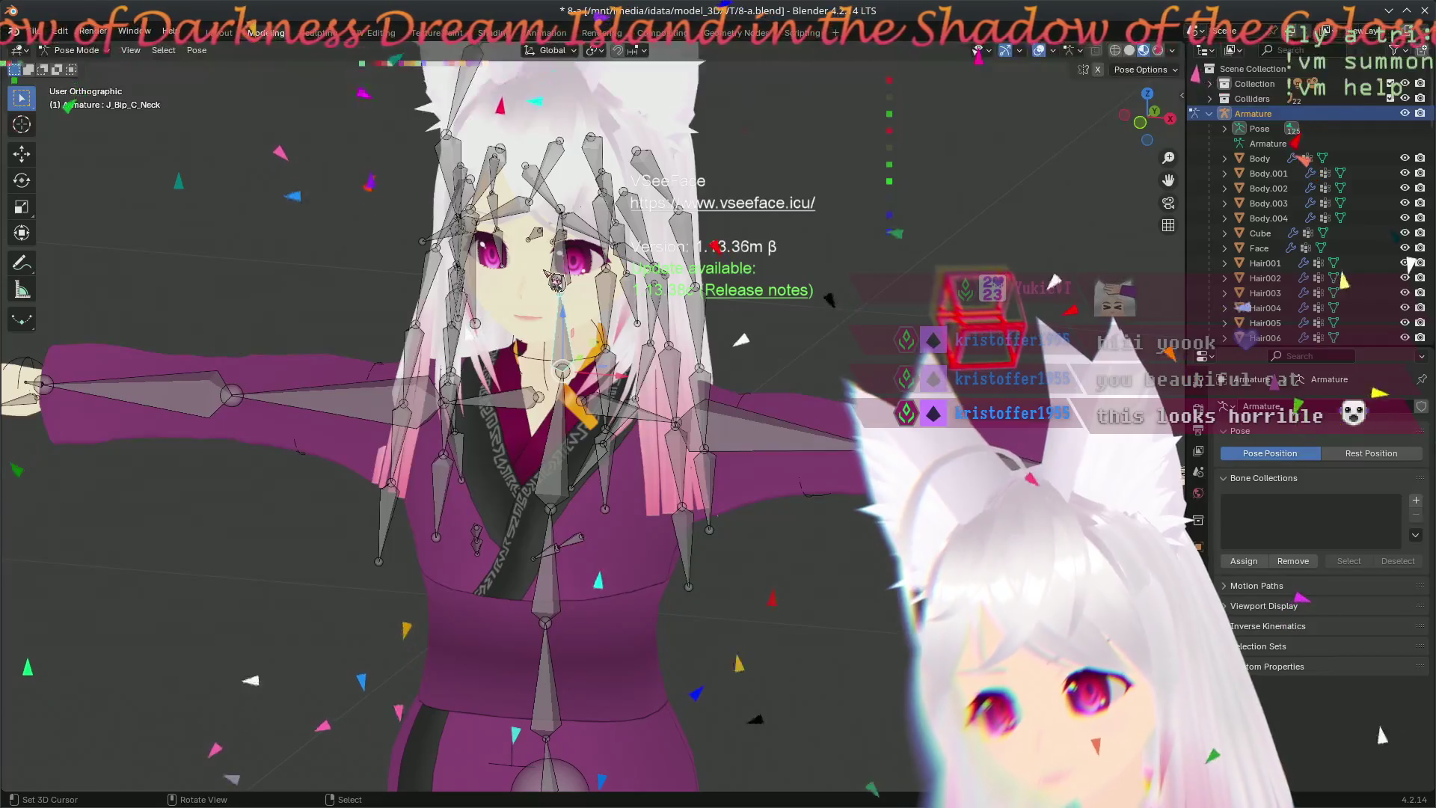
pyautogui.press('r')
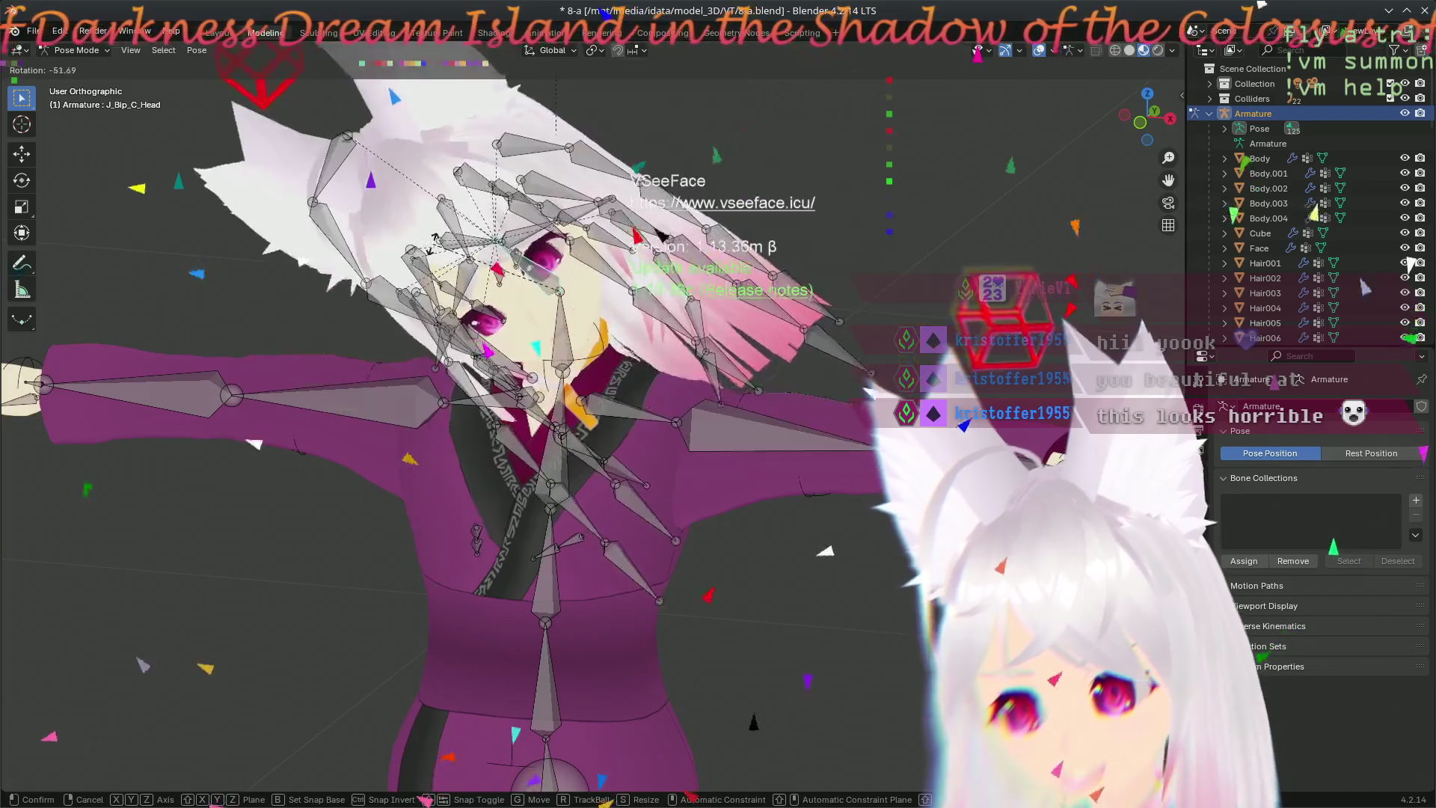
pyautogui.press('r')
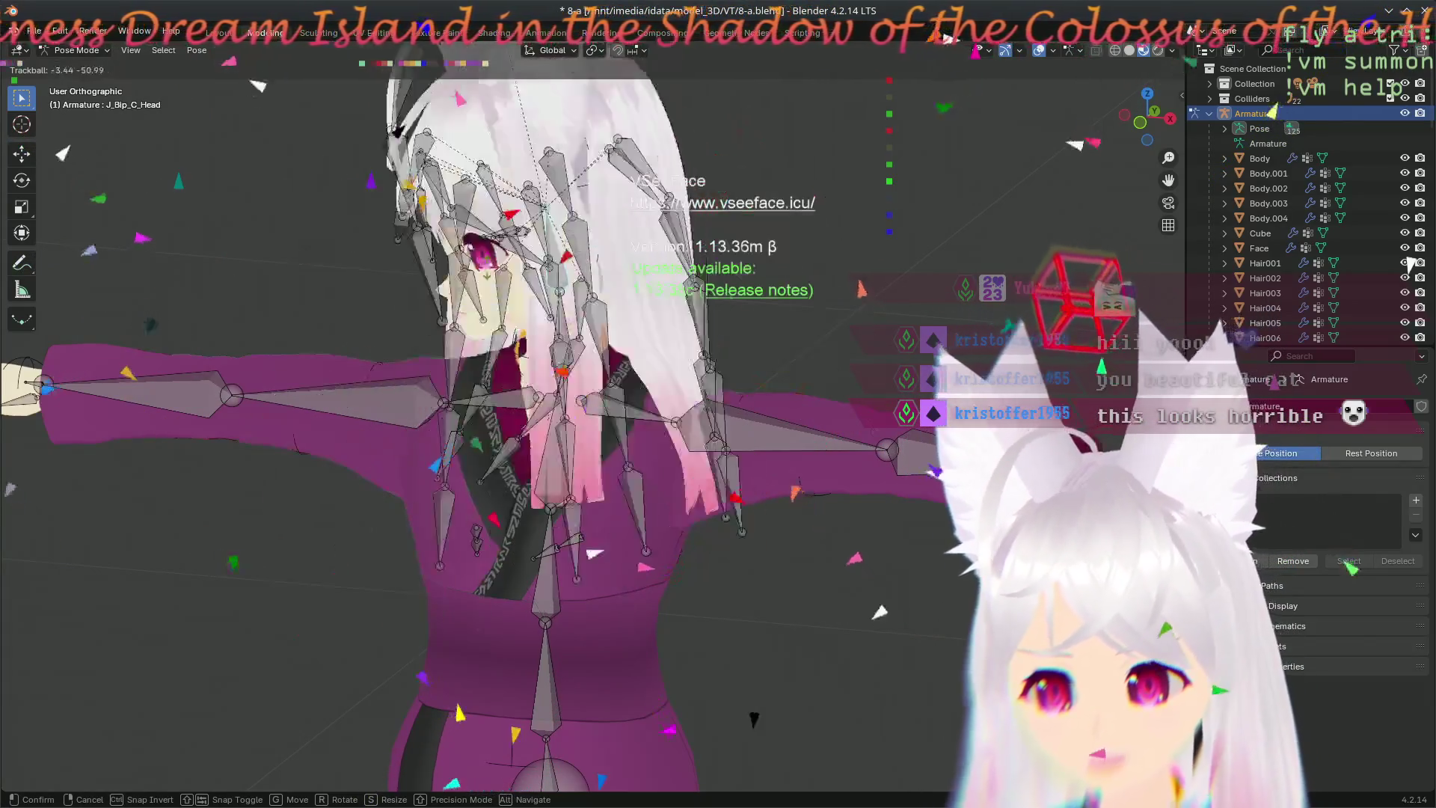
pyautogui.press('Escape')
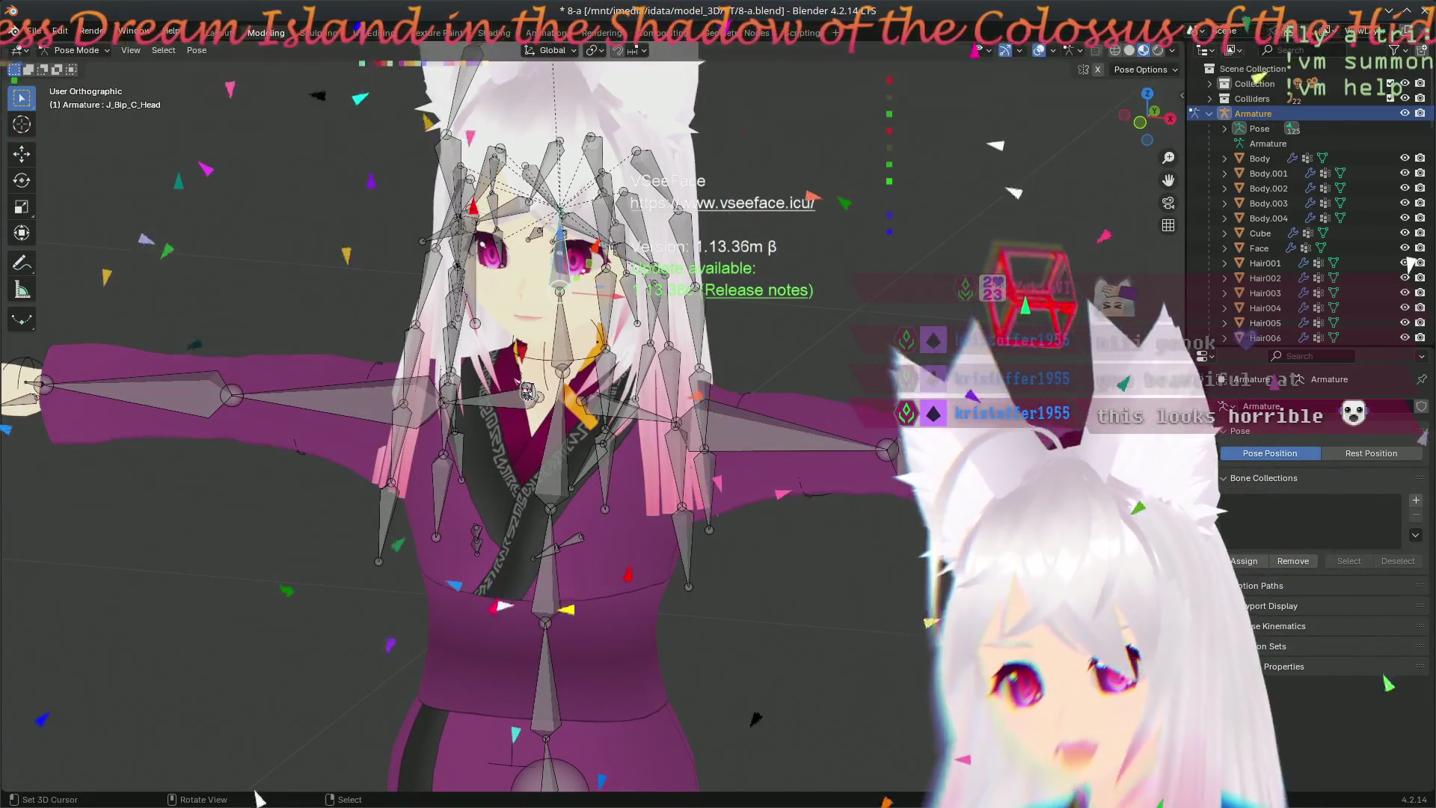
pyautogui.scroll(3, 564, 410)
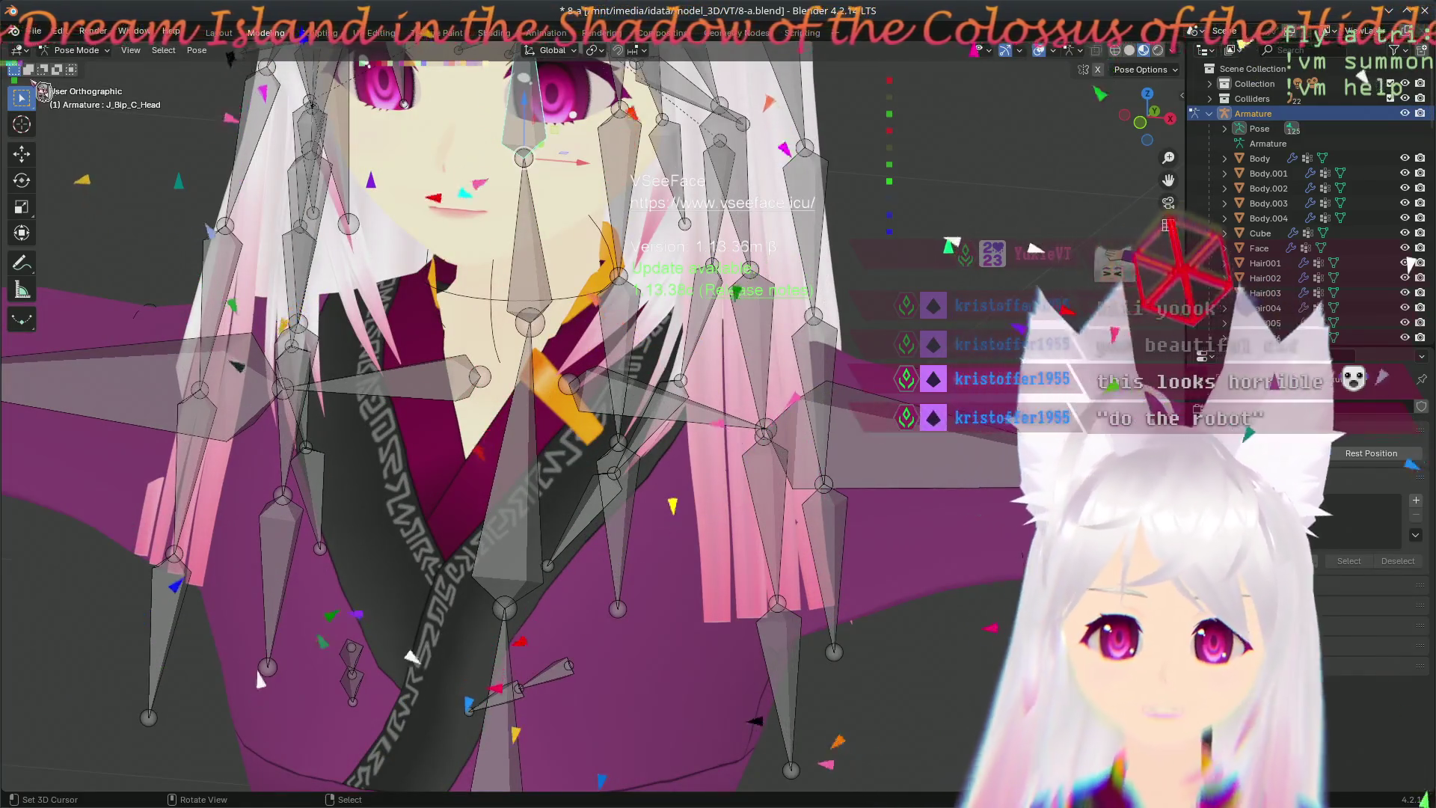
pyautogui.press('Tab')
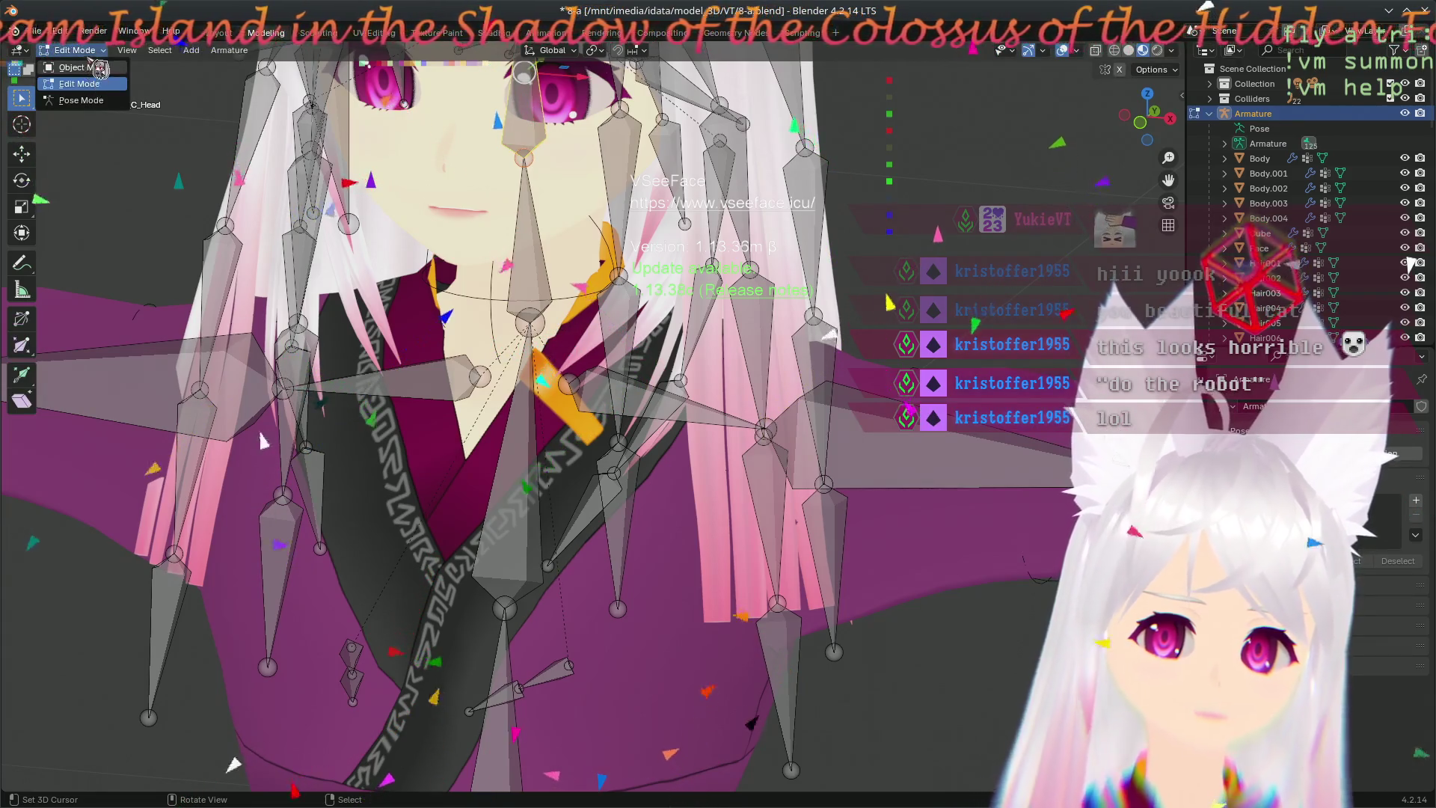
pyautogui.click(81, 68)
# - Return to Object Mode, enter Edit Mode on the Body mesh and widen the properties panel for its vertex groups
pyautogui.hotkey('ctrl', 'Tab')
pyautogui.click(77, 49)
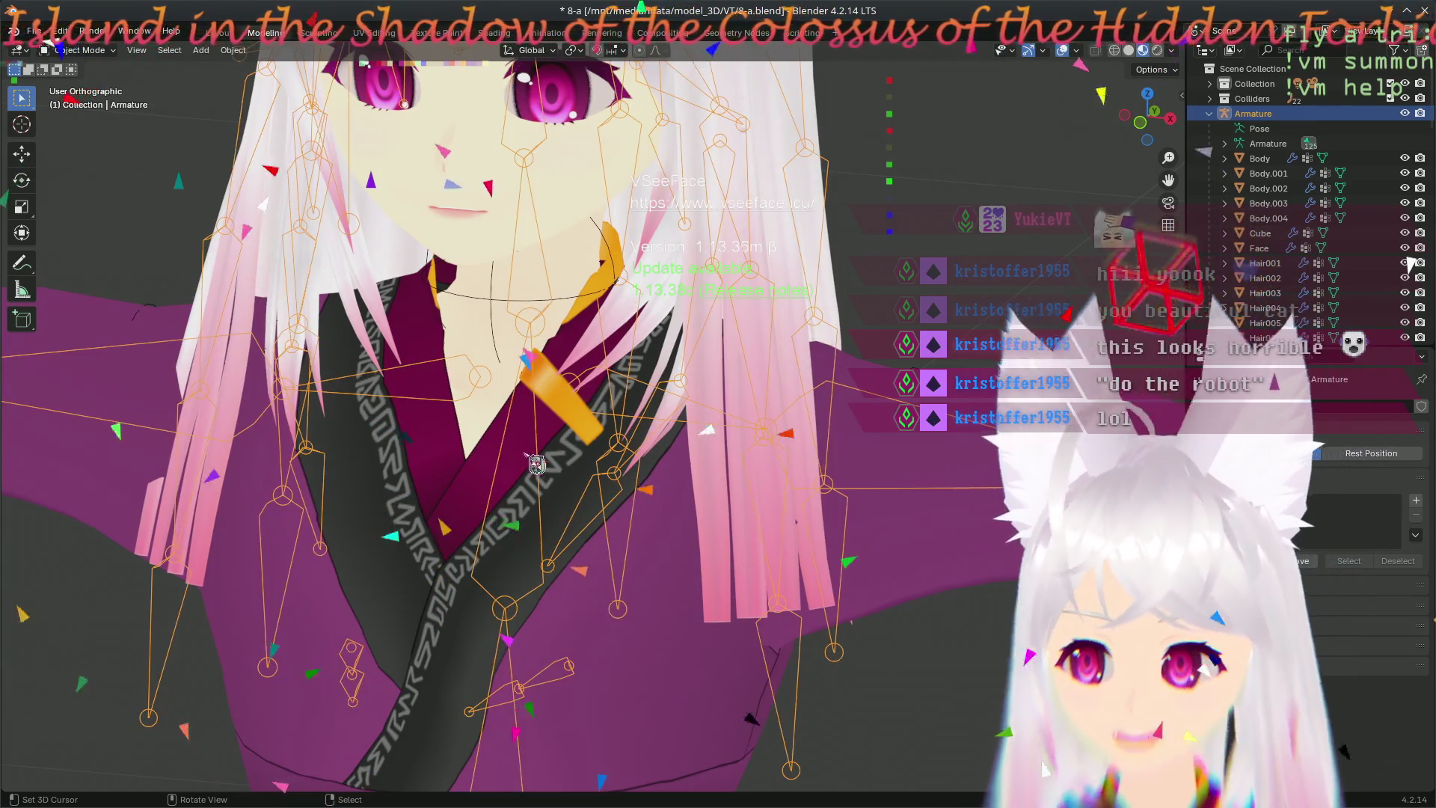
pyautogui.click(672, 550)
pyautogui.press('Tab')
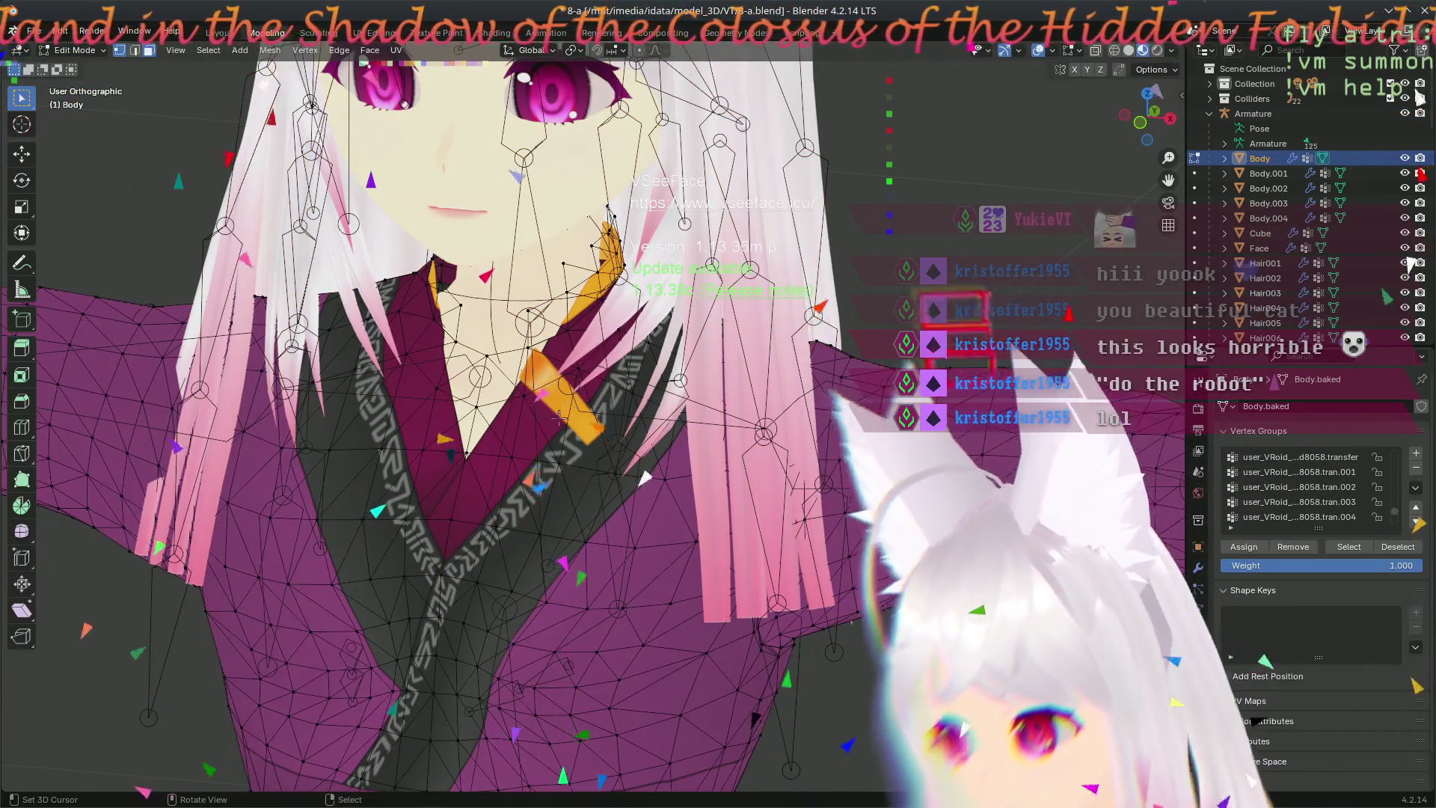
pyautogui.scroll(2, 506, 426)
pyautogui.scroll(1, 506, 428)
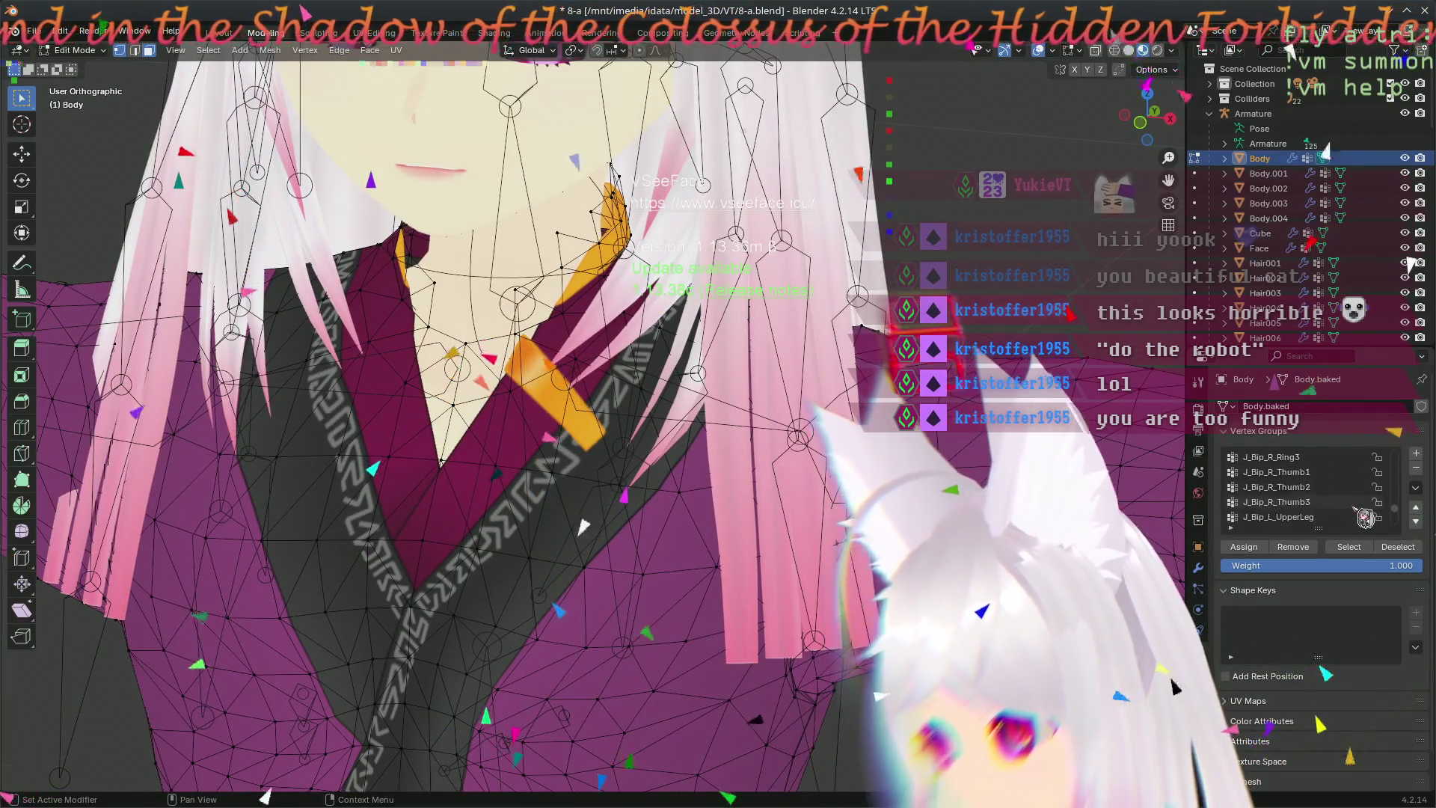
pyautogui.scroll(5, 1365, 518)
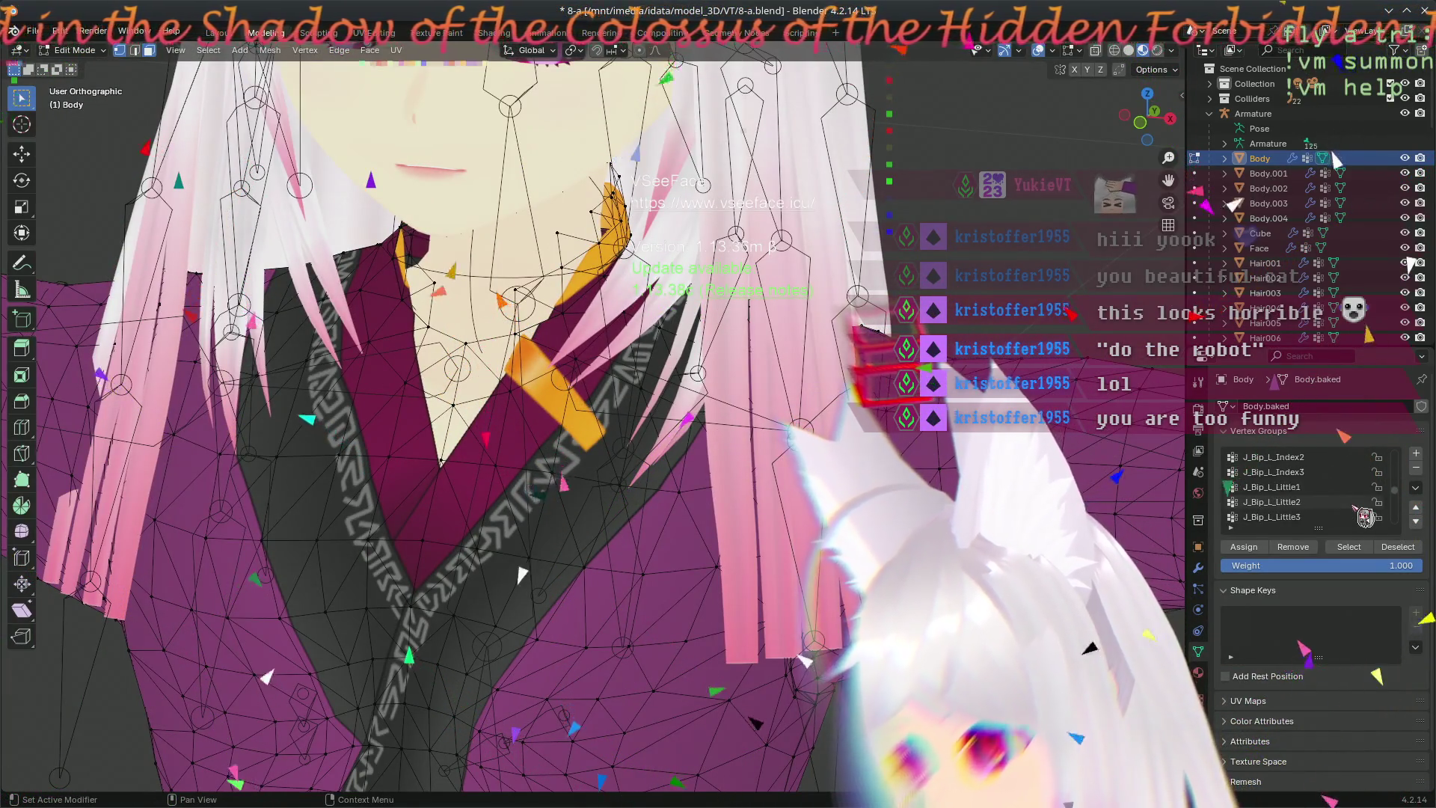
pyautogui.scroll(3, 1366, 518)
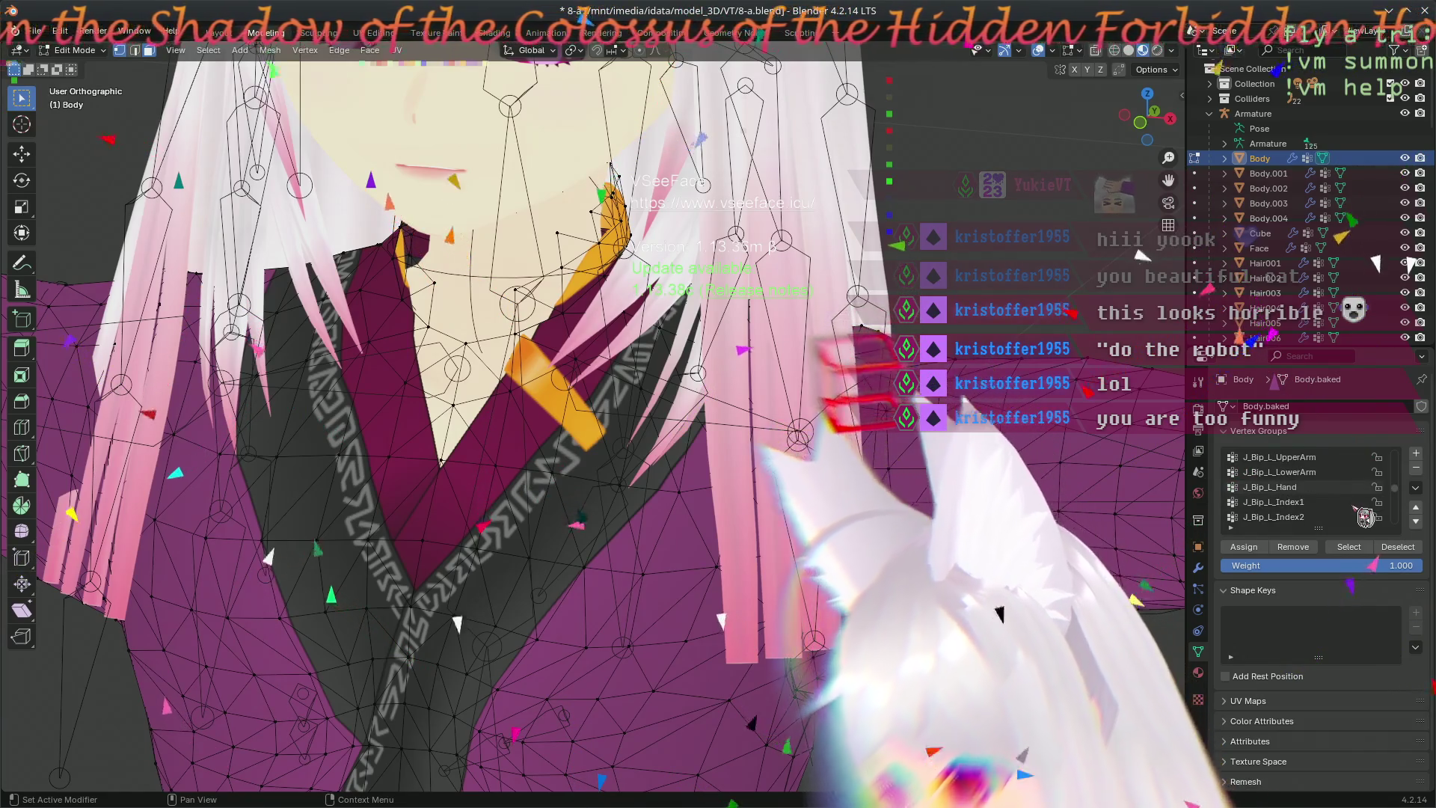
pyautogui.scroll(11, 1365, 517)
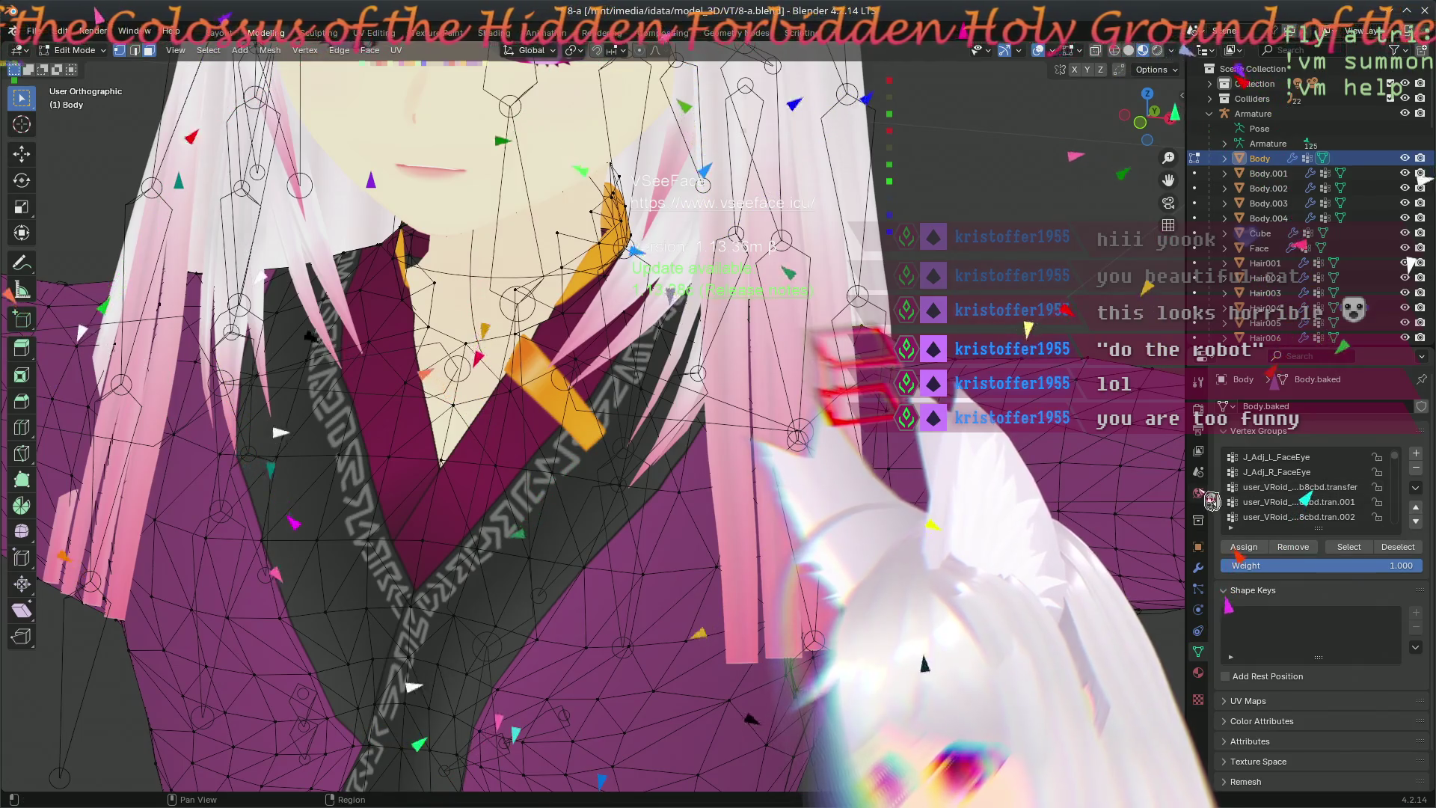
pyautogui.moveTo(1186, 493)
pyautogui.mouseDown()
pyautogui.moveTo(978, 494)
pyautogui.moveTo(994, 495)
pyautogui.mouseUp()
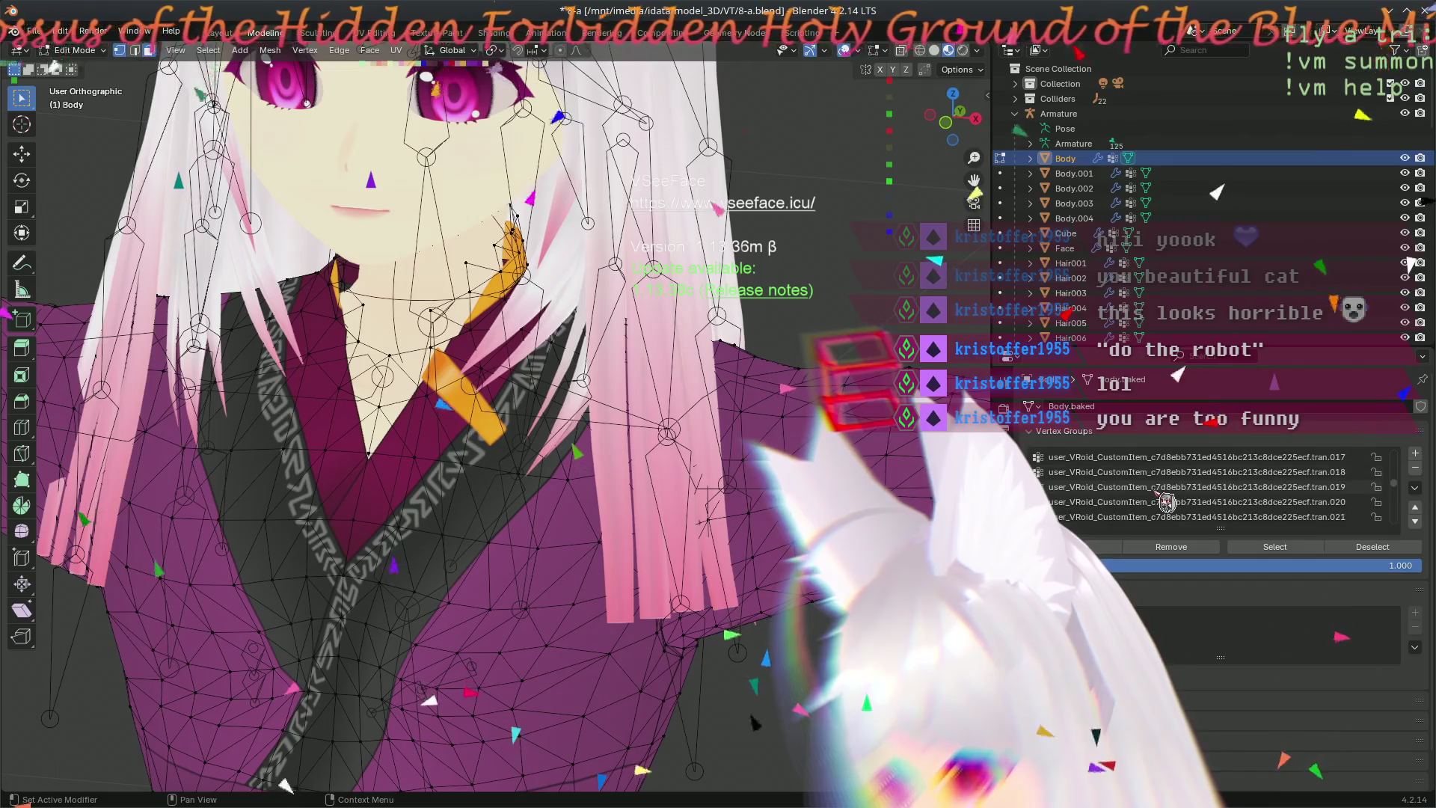
pyautogui.scroll(-5, 636, 402)
pyautogui.scroll(2, 636, 403)
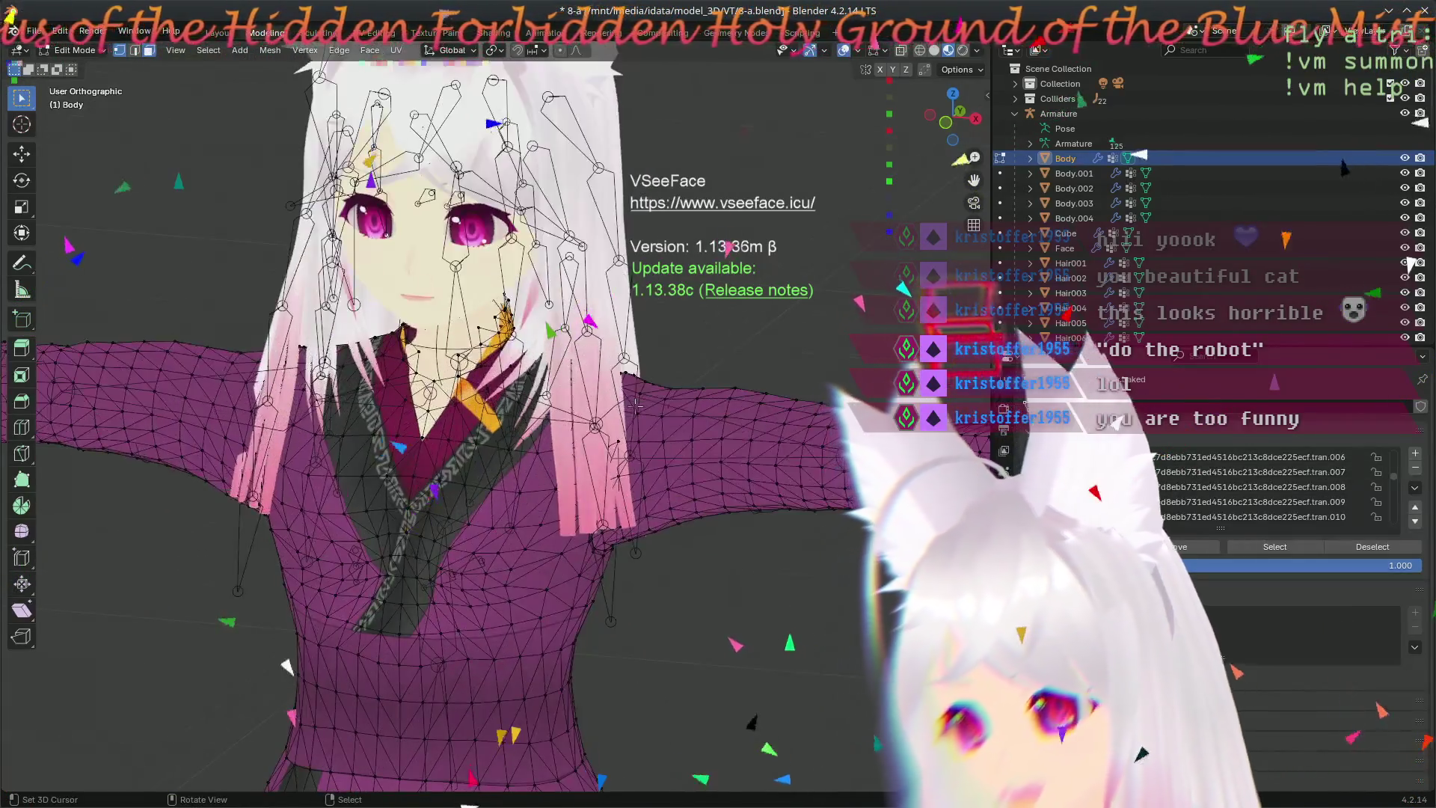
# - Make the CustomItem transfer vertex group active, select its assigned vertices, and start a scale by accident
pyautogui.moveTo(636, 405); pyautogui.dragTo(695, 437, button='middle')
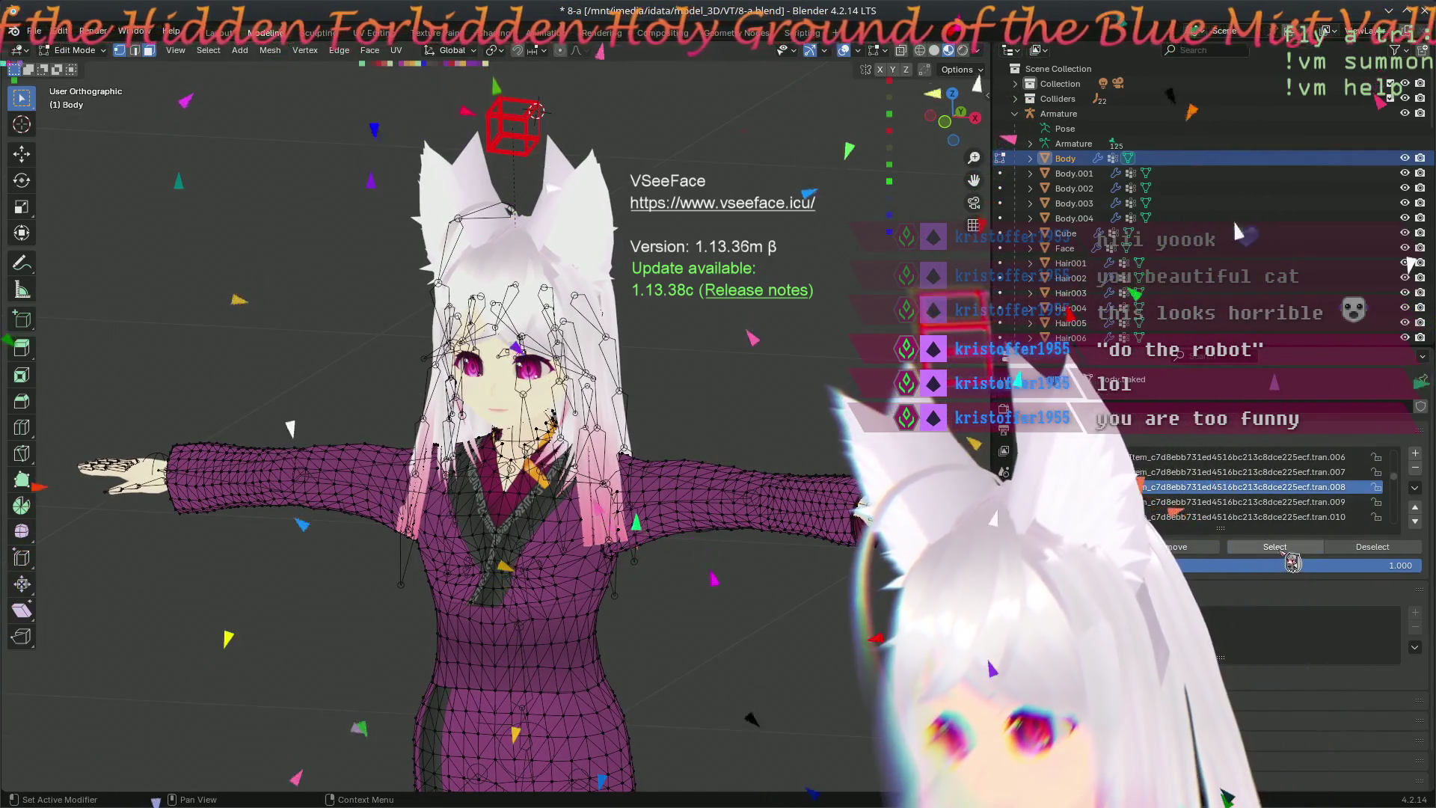
pyautogui.scroll(-5, 746, 544)
pyautogui.scroll(4, 746, 544)
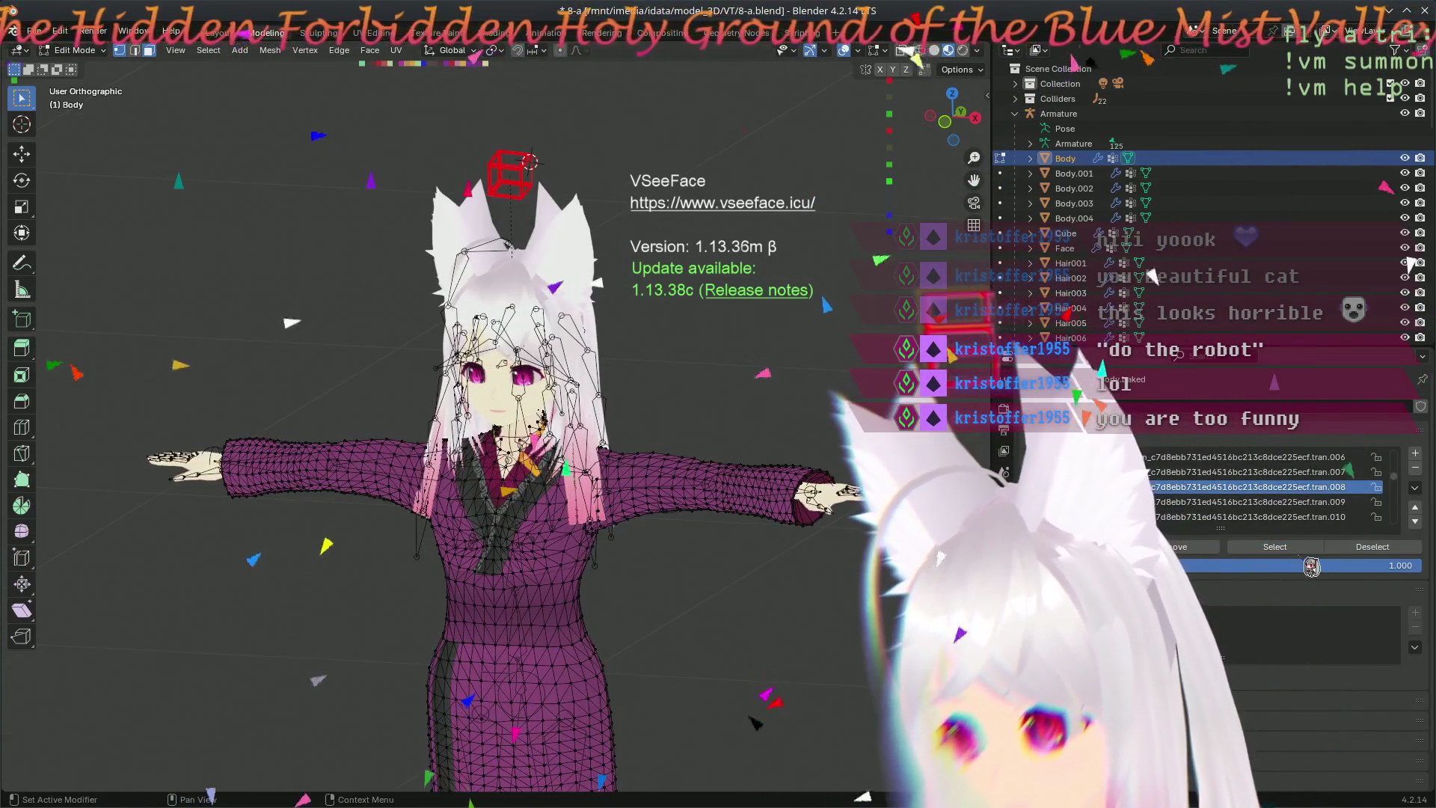
pyautogui.scroll(-2, 786, 607)
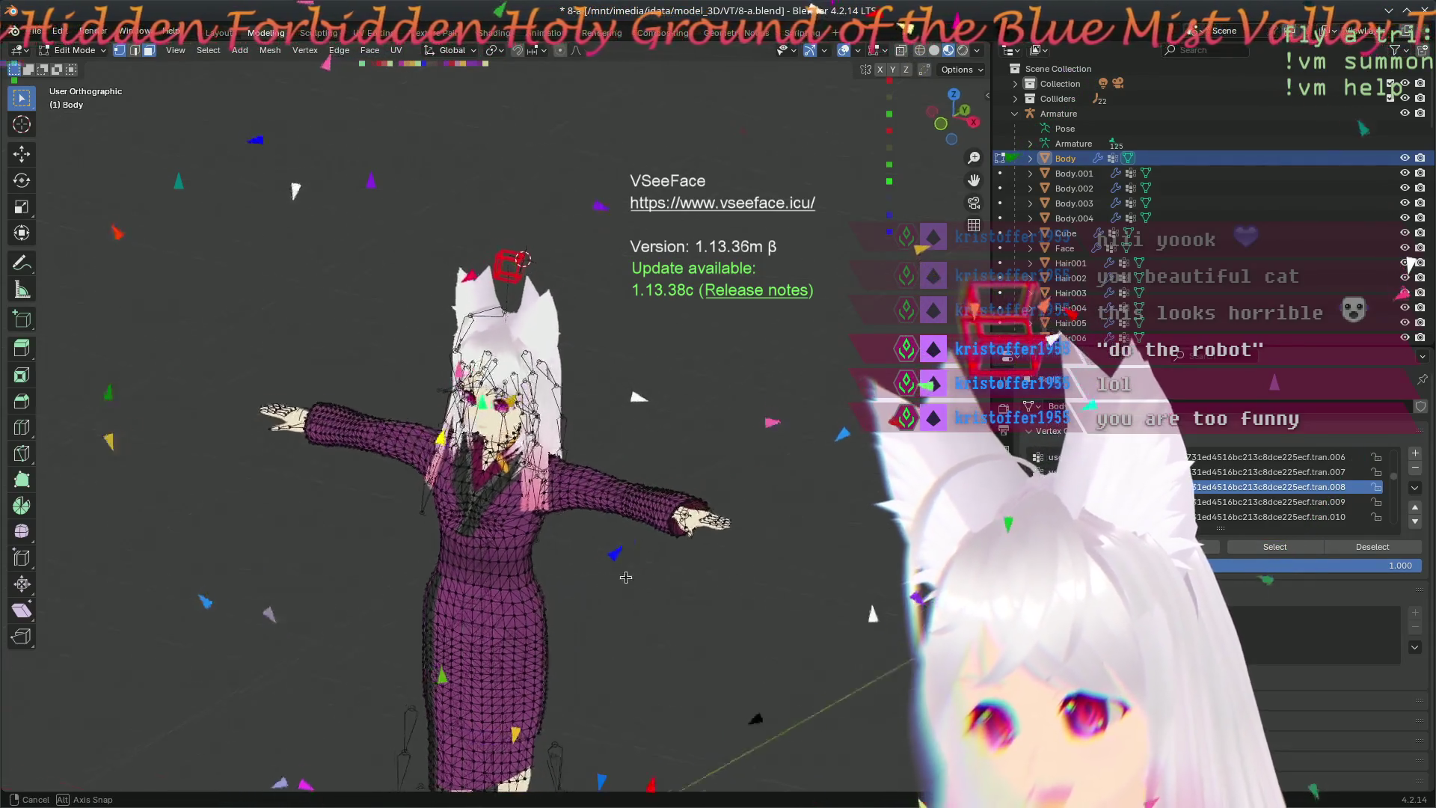
pyautogui.moveTo(785, 606); pyautogui.dragTo(842, 637, button='middle')
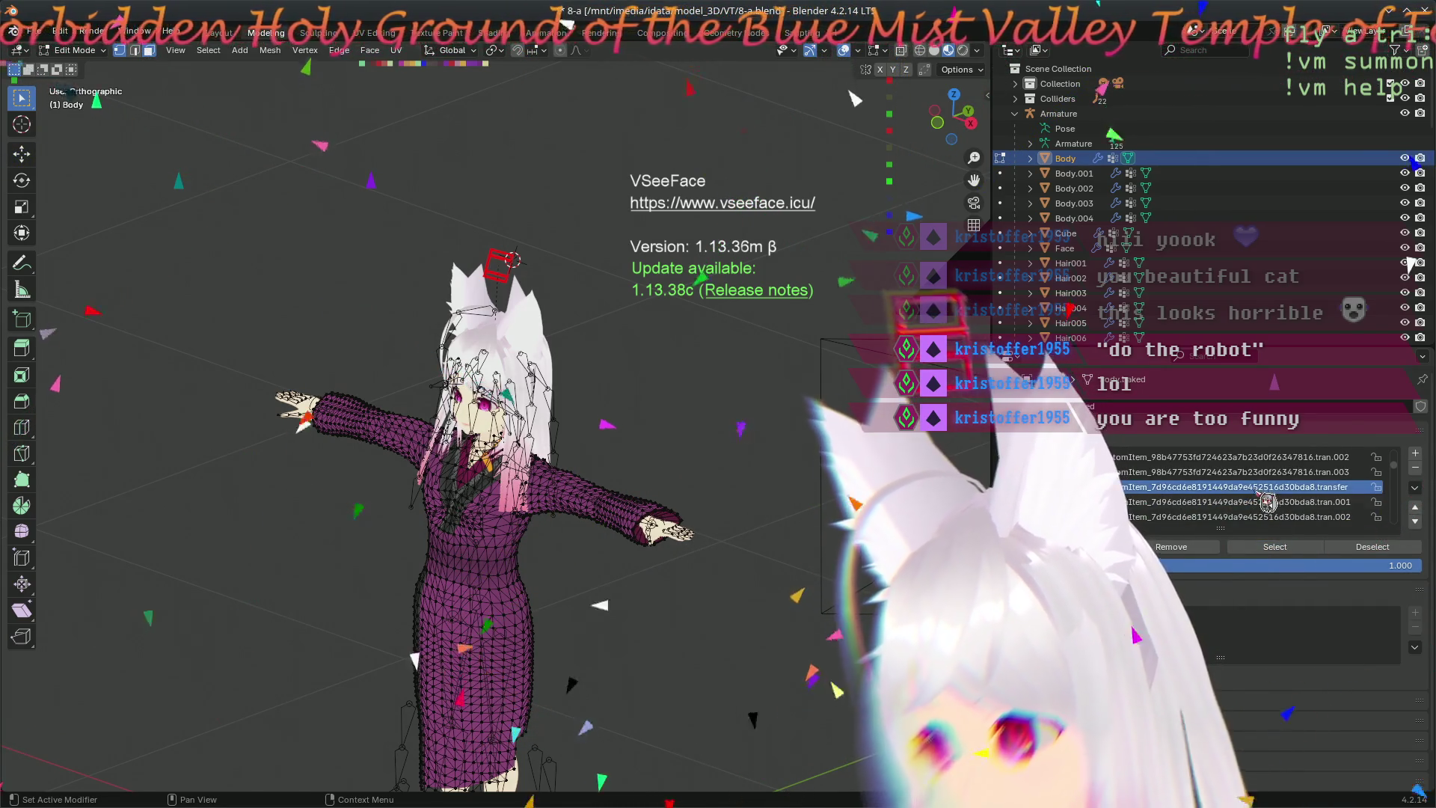
pyautogui.click(1283, 472)
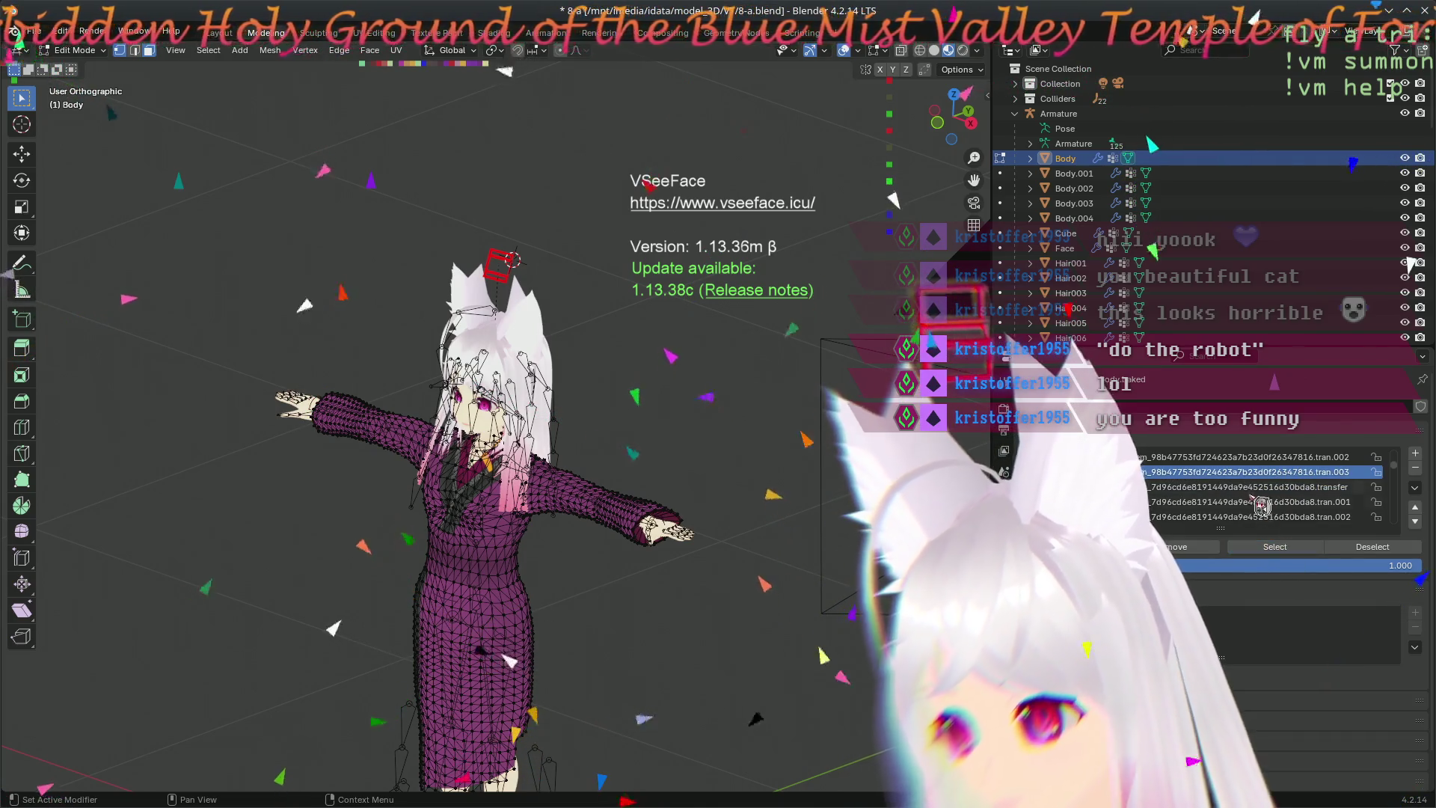
pyautogui.scroll(5, 1263, 505)
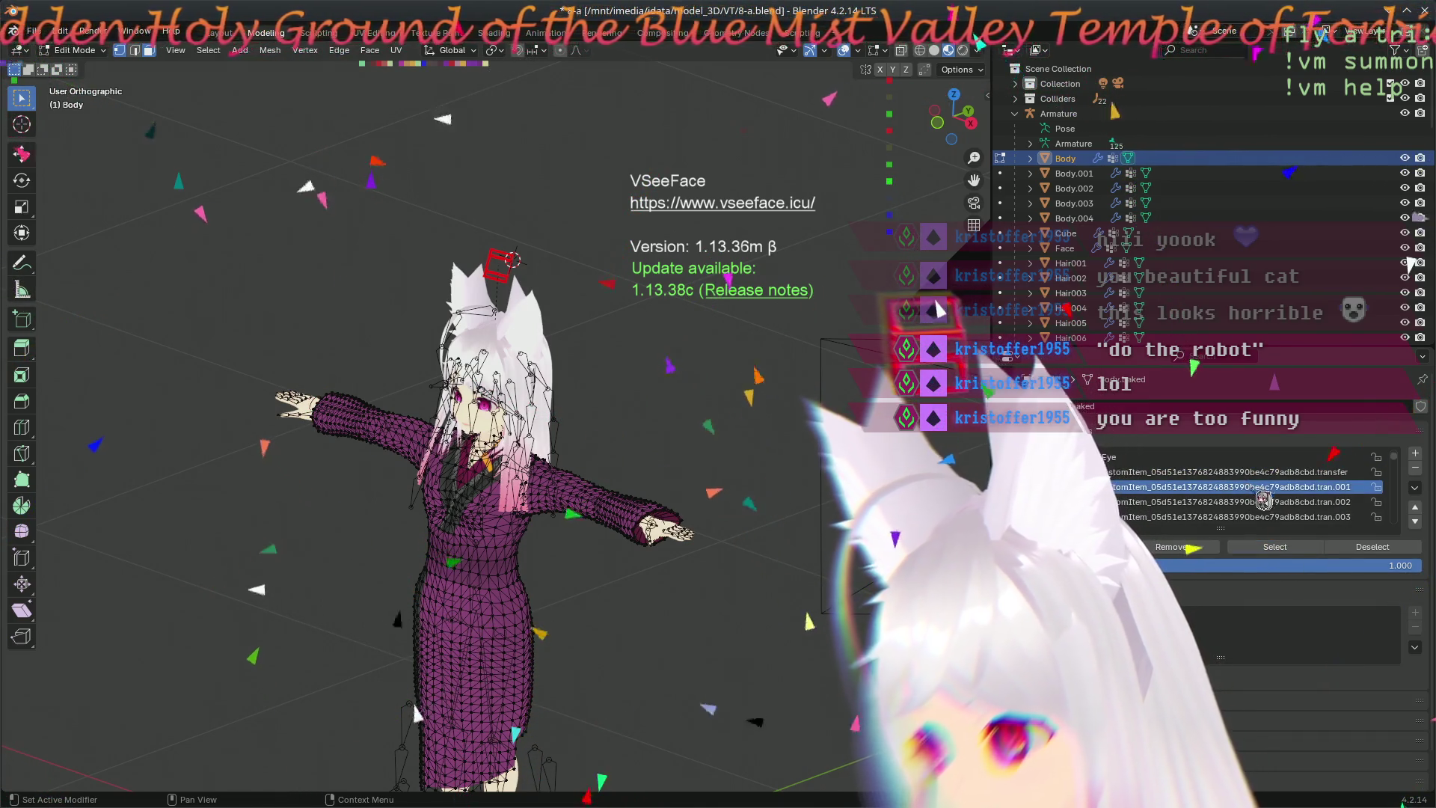
pyautogui.click(1275, 505)
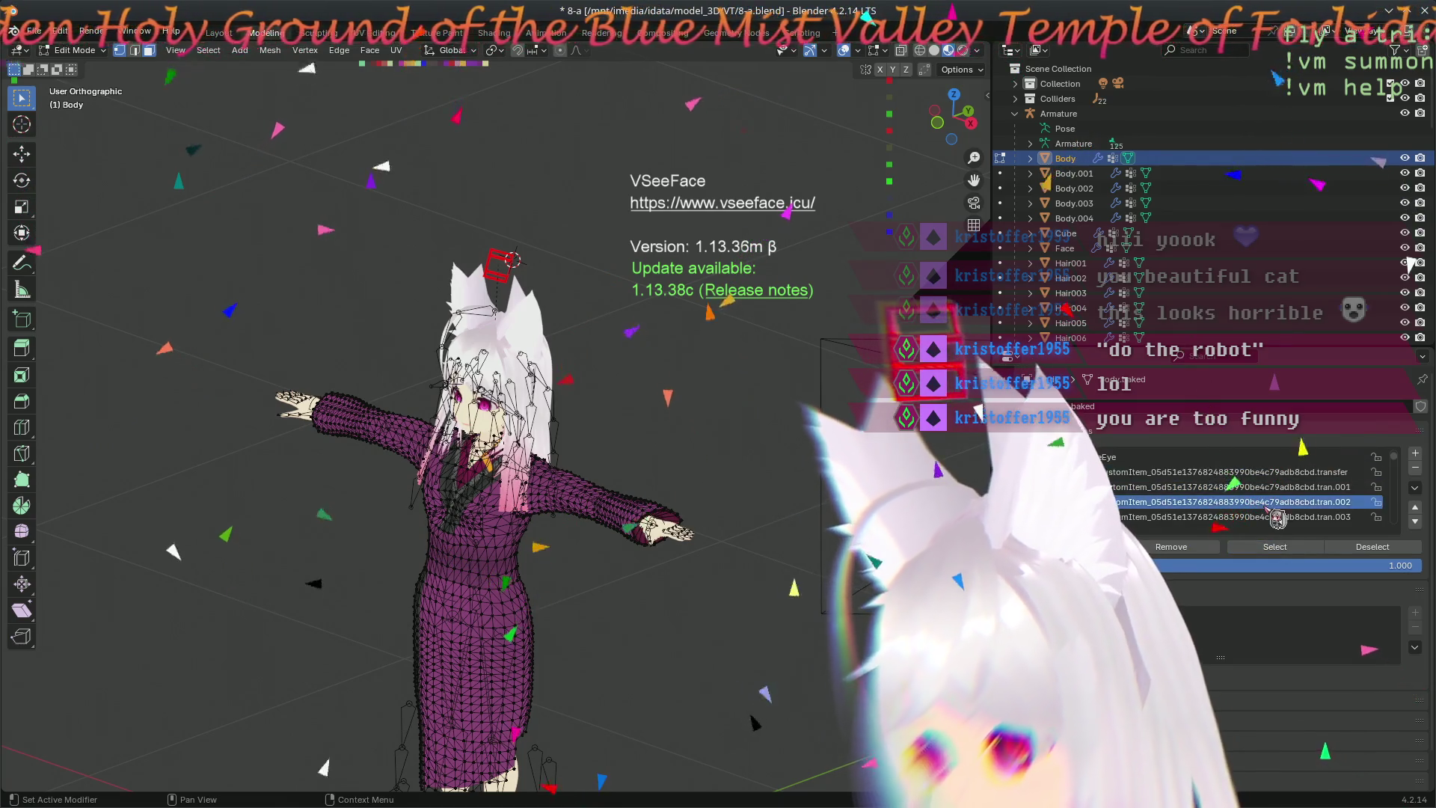
pyautogui.click(1266, 472)
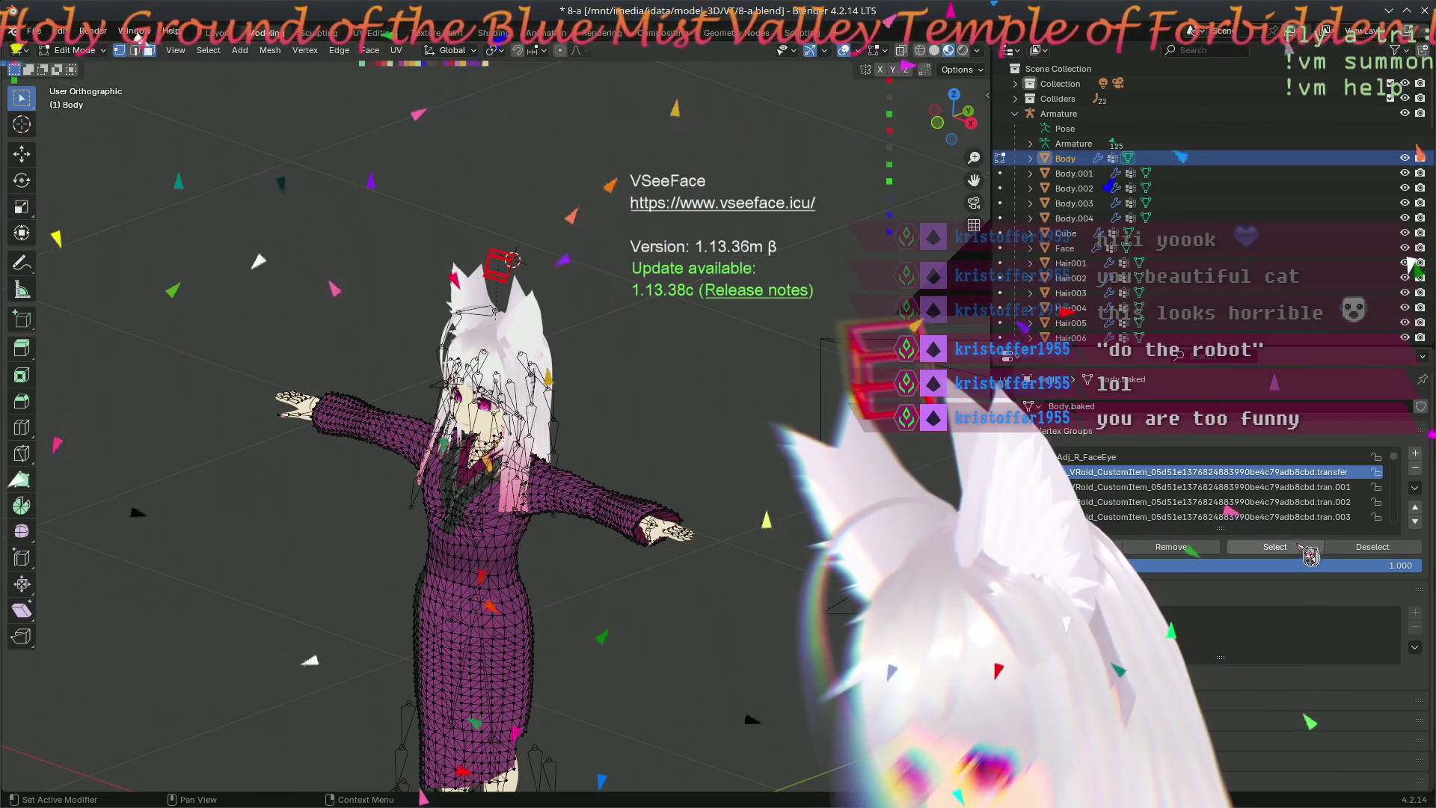
pyautogui.click(1310, 553)
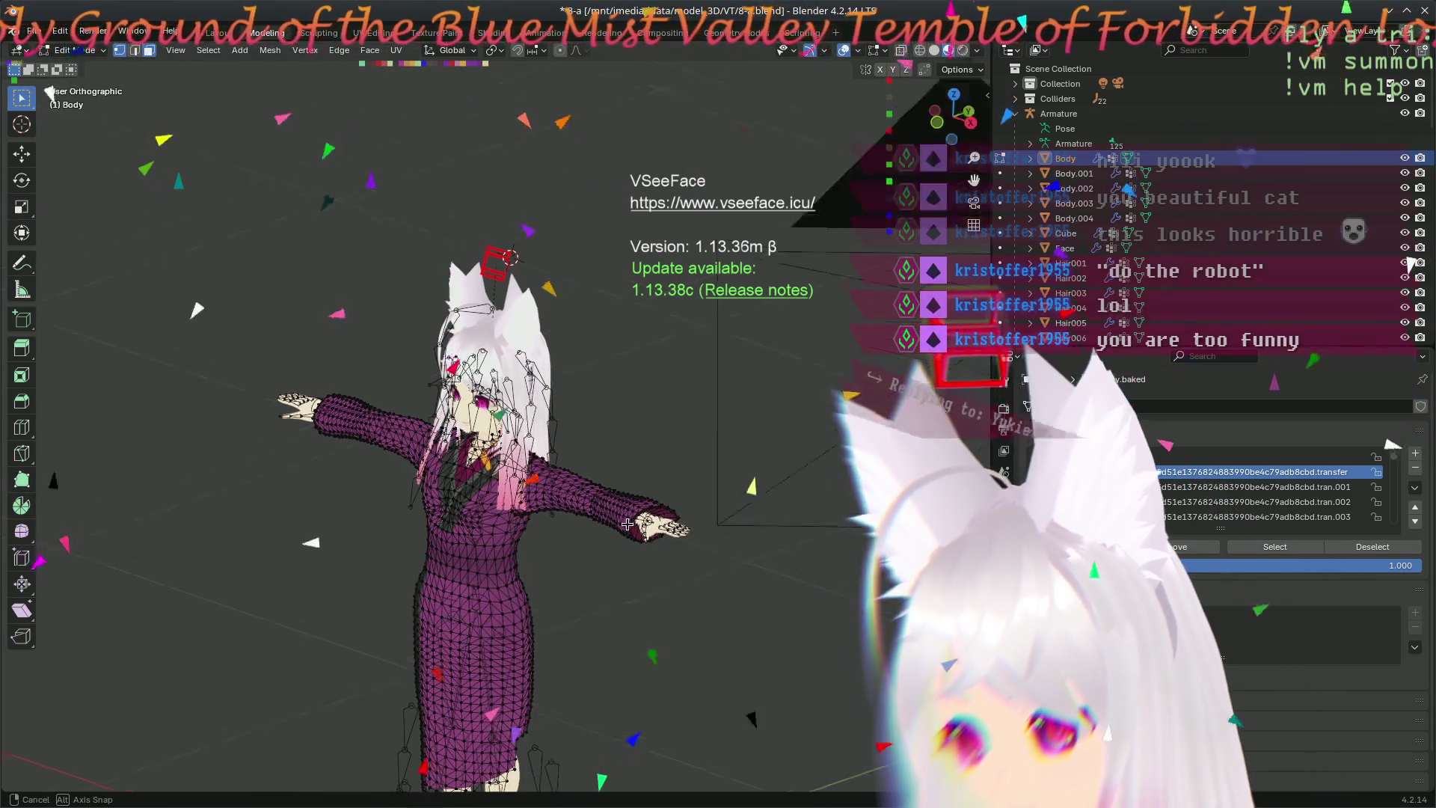
pyautogui.press('s')
# - Finish the resize and remove the CustomItem tran.002, tran.001 and tran.005 vertex groups
pyautogui.click(788, 498)
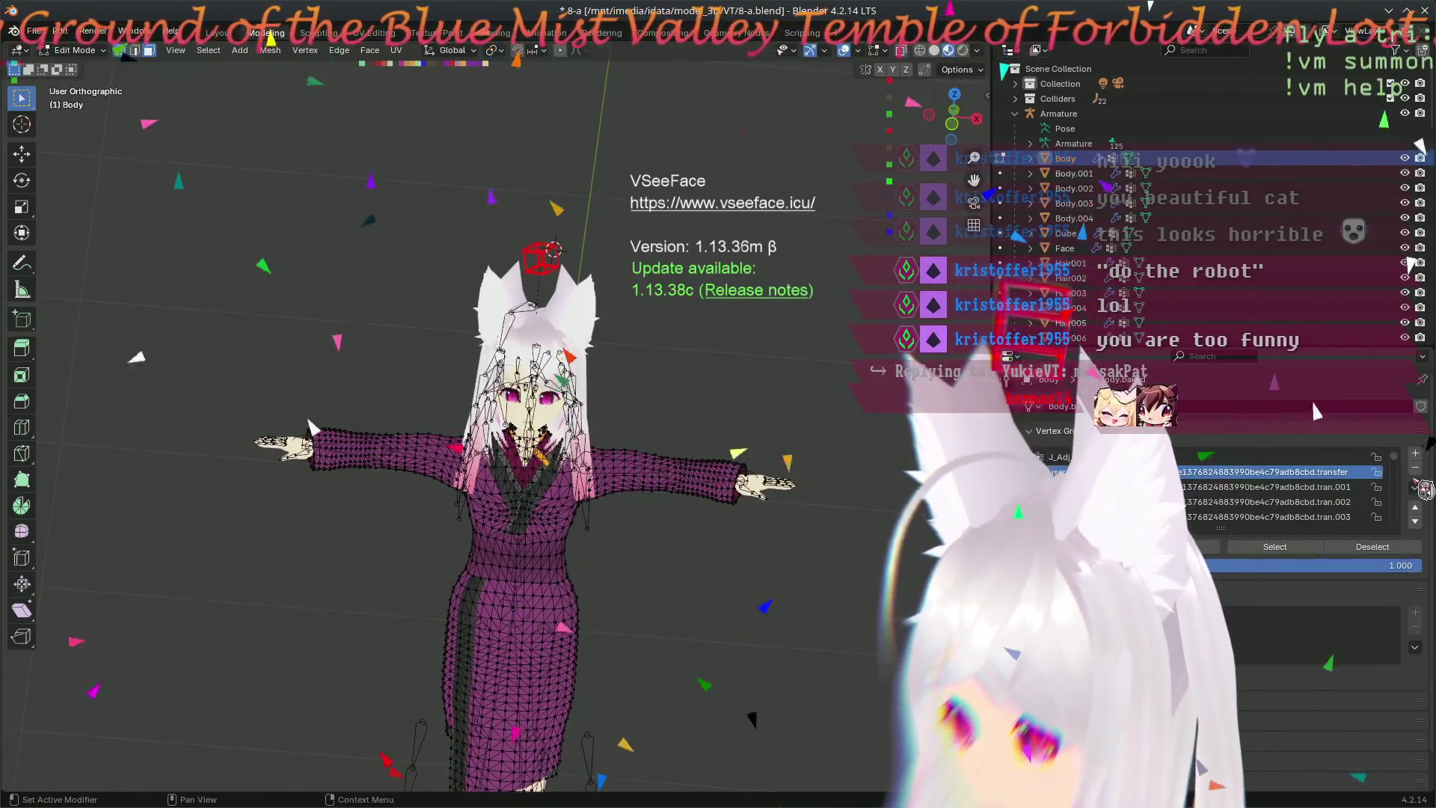
pyautogui.scroll(-1, 1392, 509)
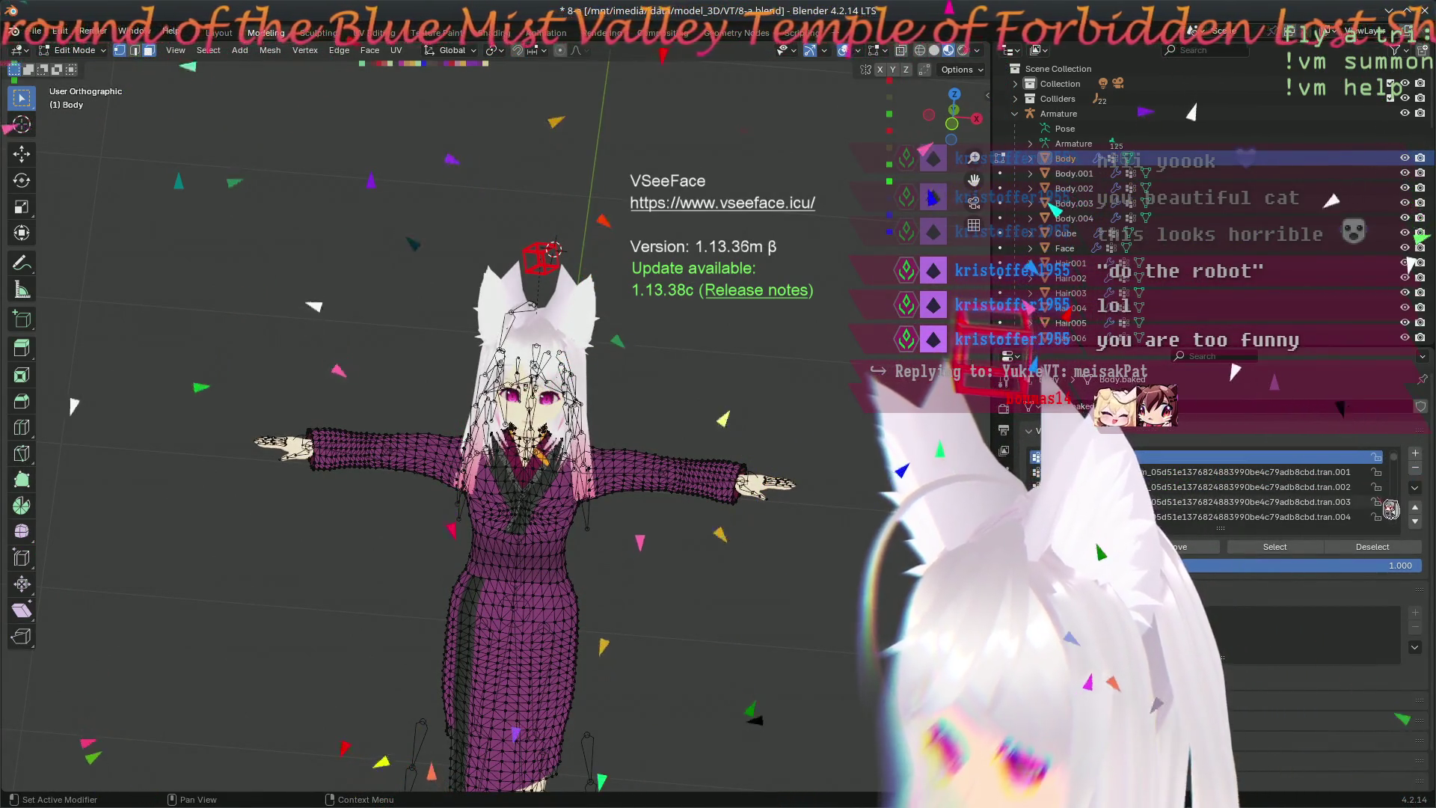
pyautogui.click(1239, 493)
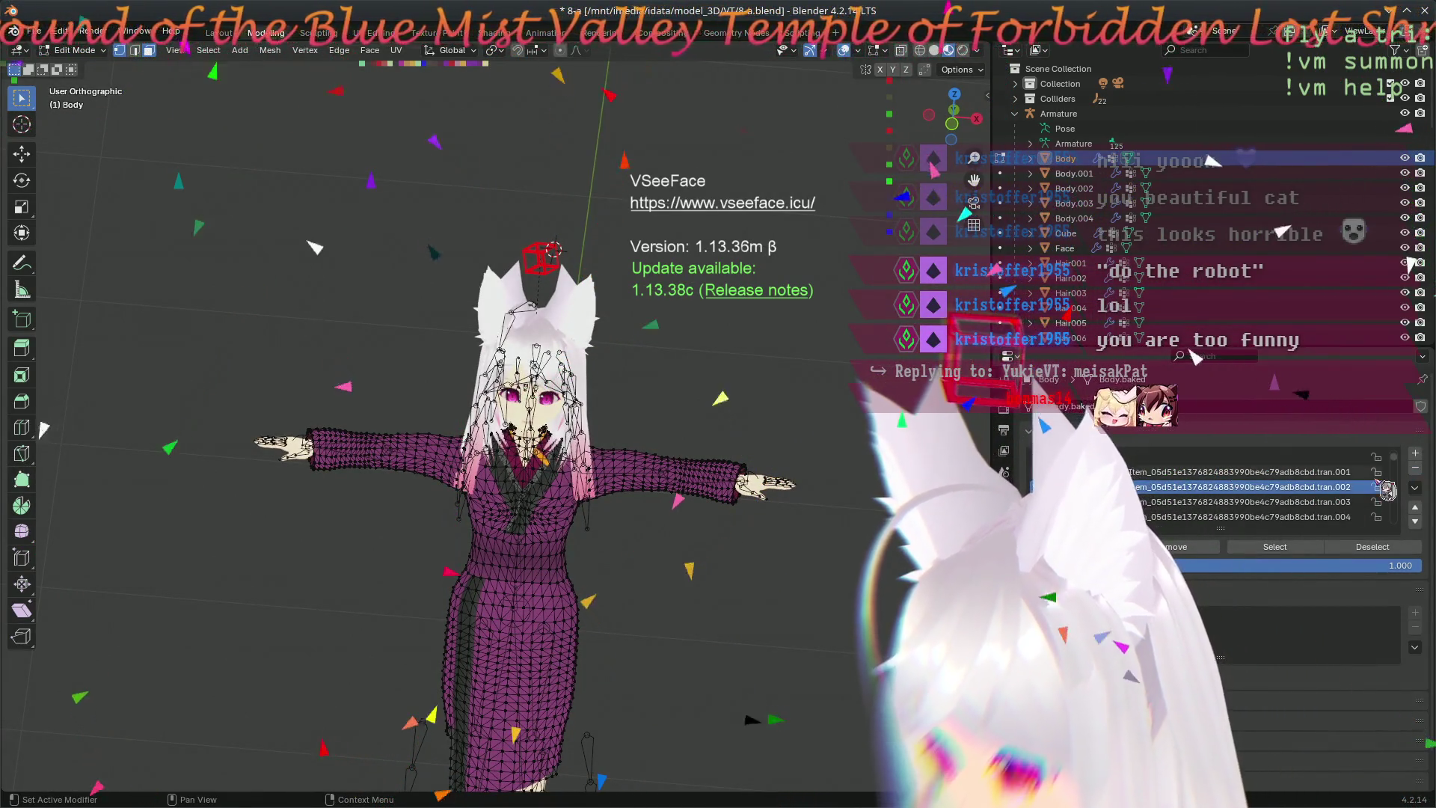
pyautogui.click(1415, 467)
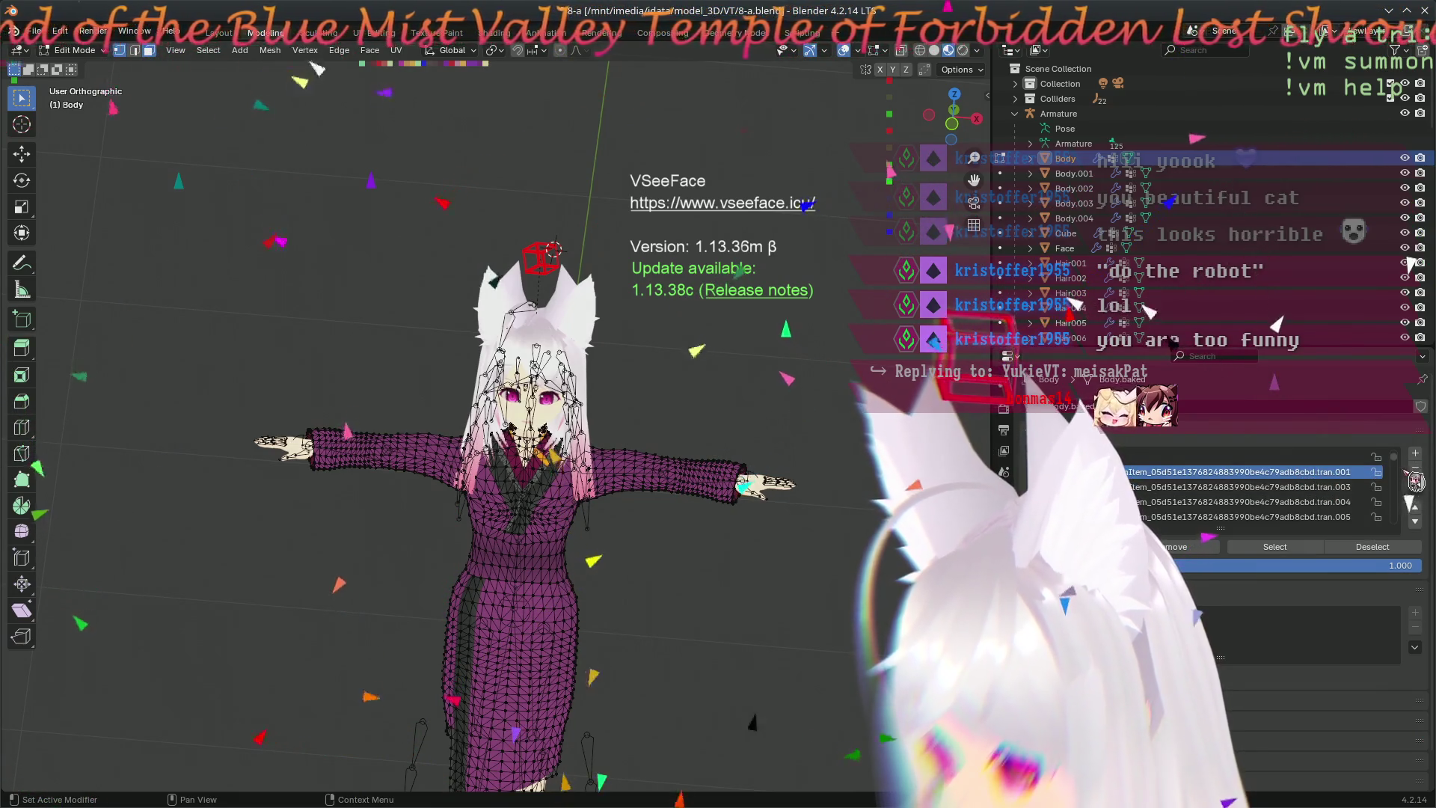
pyautogui.click(1415, 469)
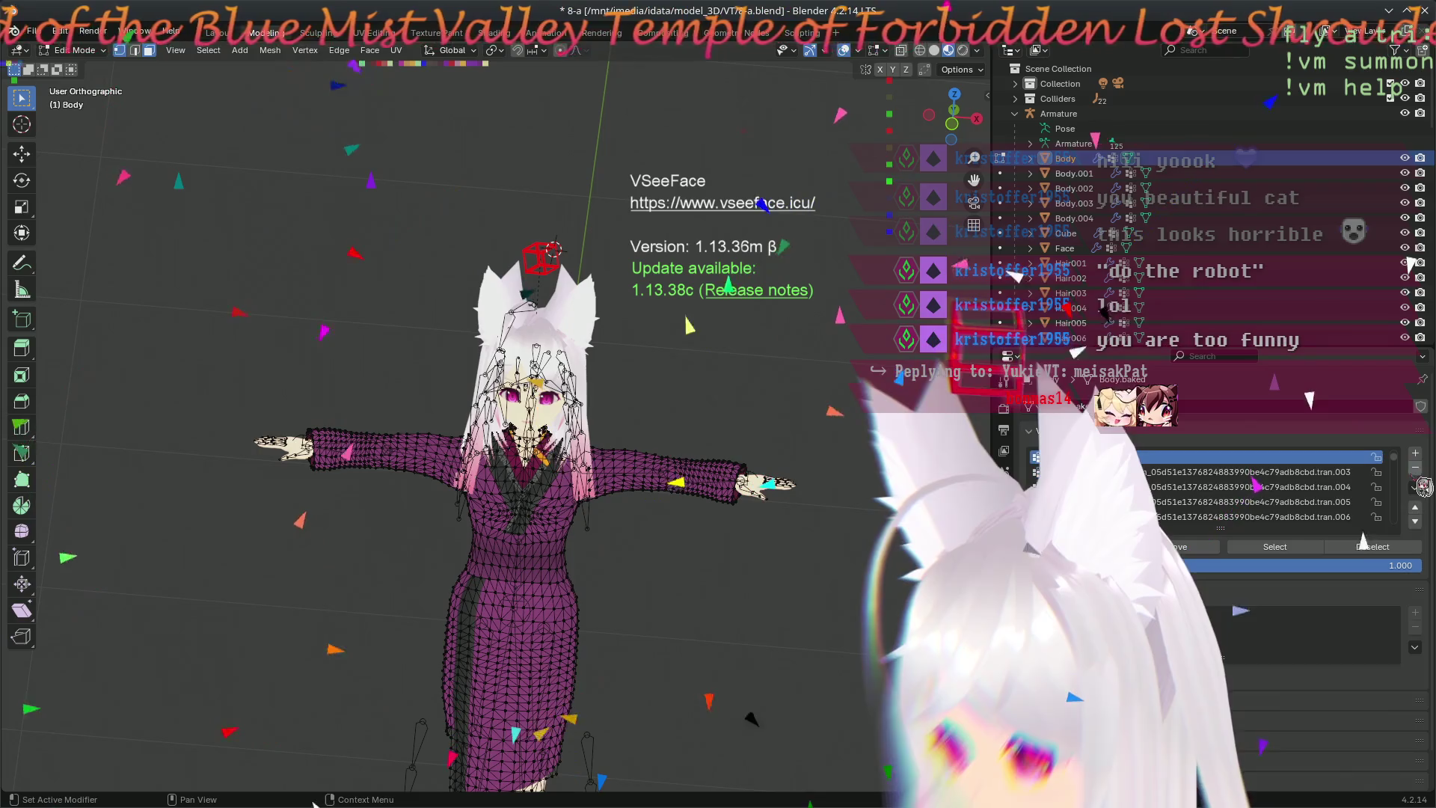
pyautogui.click(1341, 487)
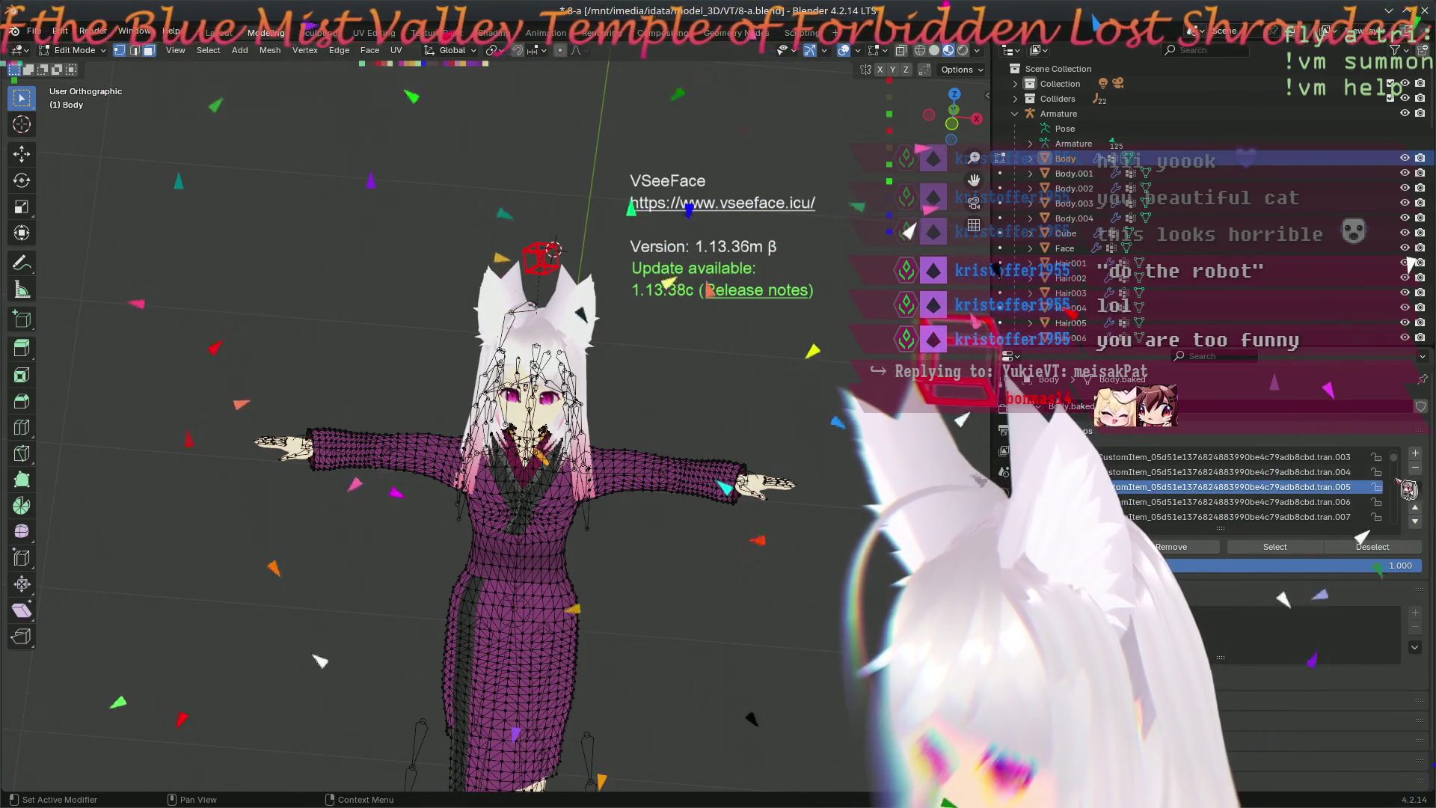
pyautogui.click(1415, 467)
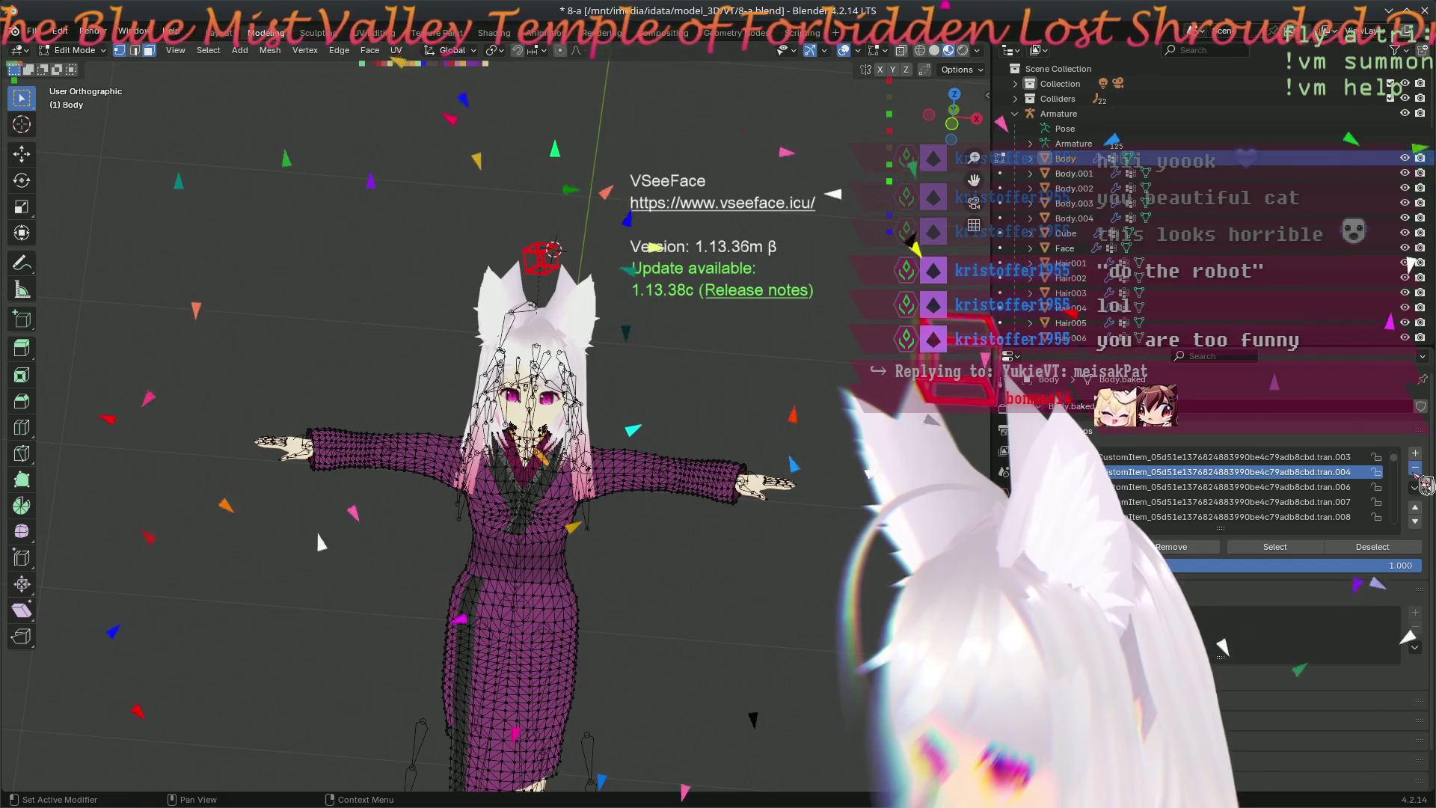
pyautogui.scroll(-5, 1293, 494)
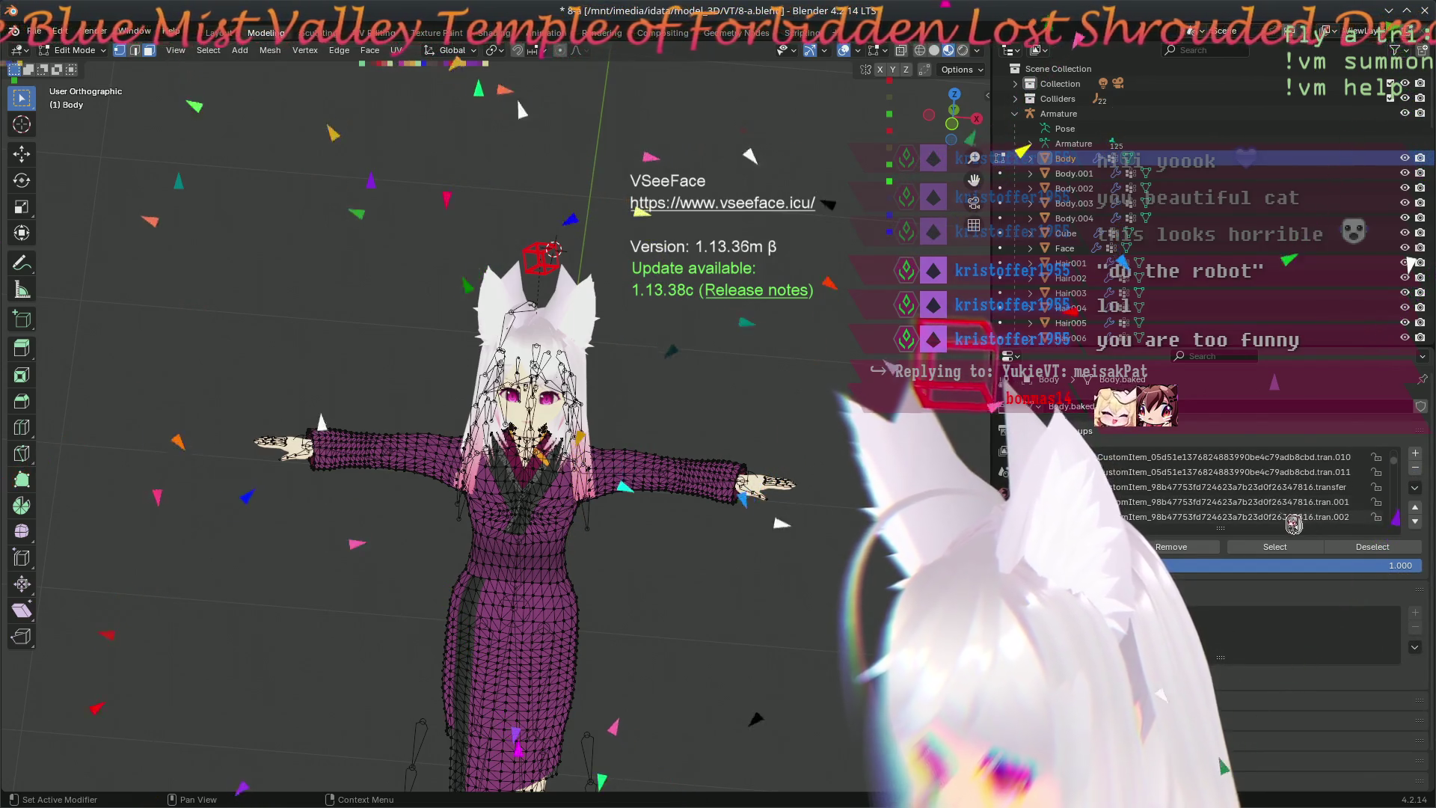
pyautogui.scroll(-4, 1292, 522)
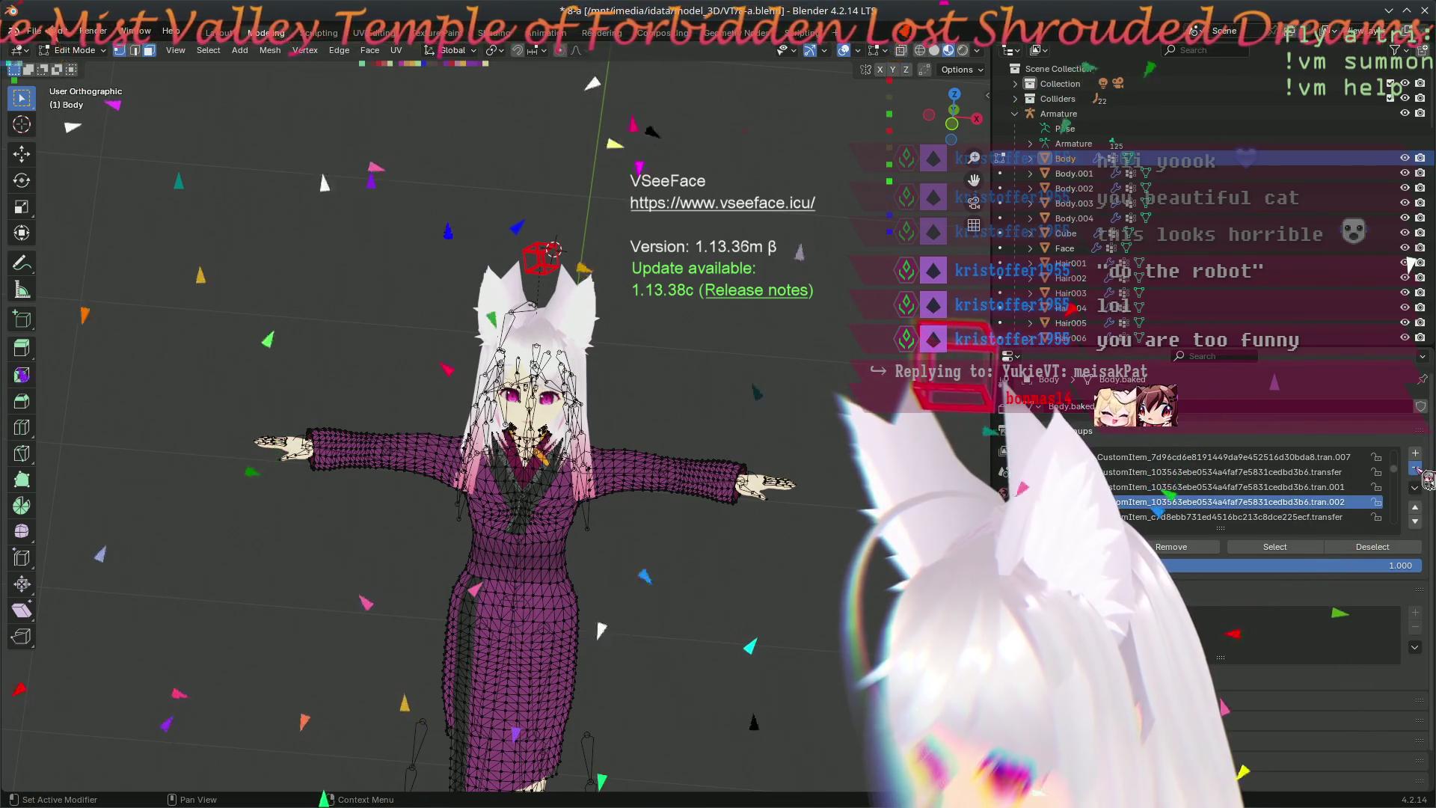
# - Remove the next CustomItem set's tran.002, tran.001, transfer and tran.006 vertex groups
pyautogui.click(1415, 468)
pyautogui.click(1415, 468)
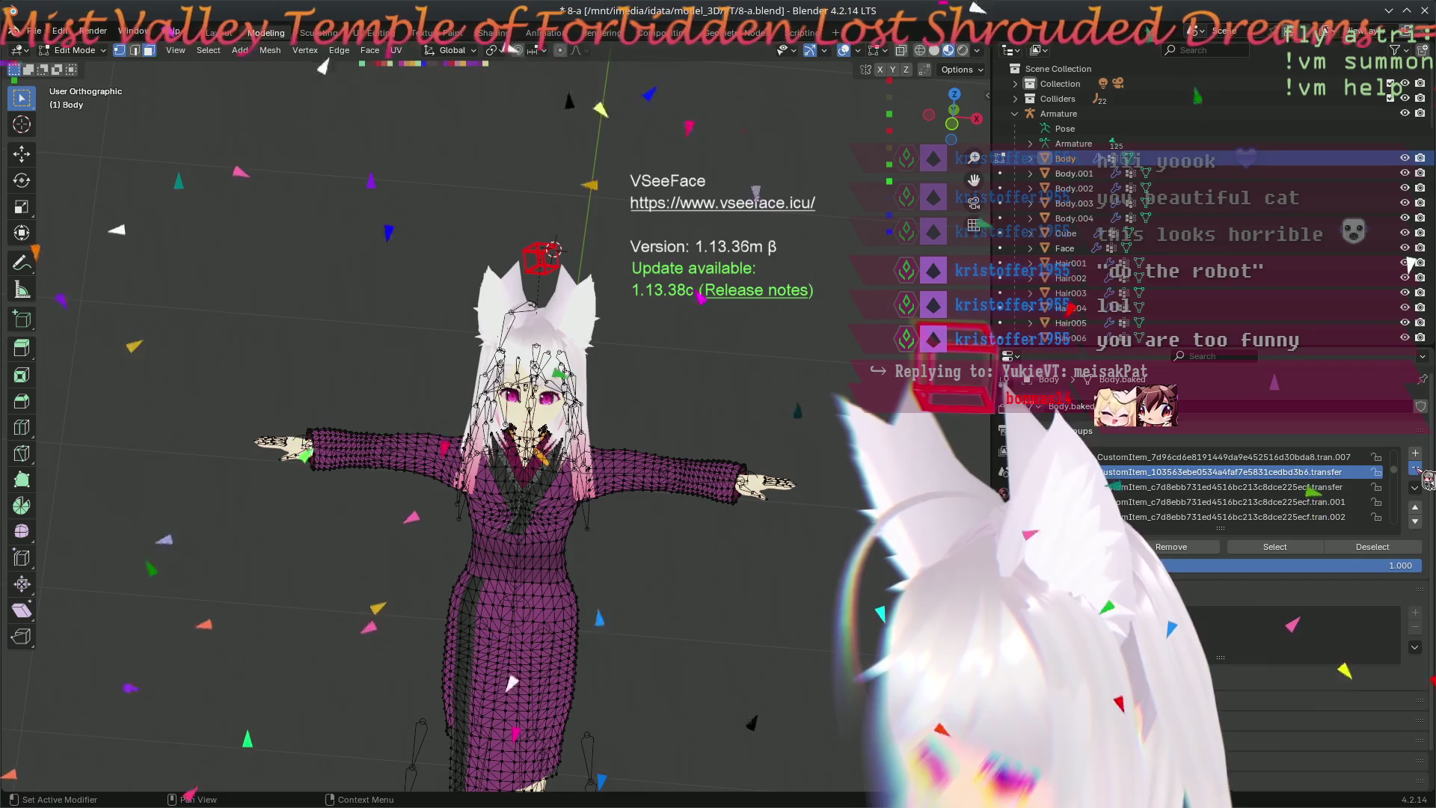
pyautogui.click(1415, 469)
pyautogui.click(1414, 469)
pyautogui.scroll(-2, 1288, 517)
pyautogui.scroll(-3, 1279, 522)
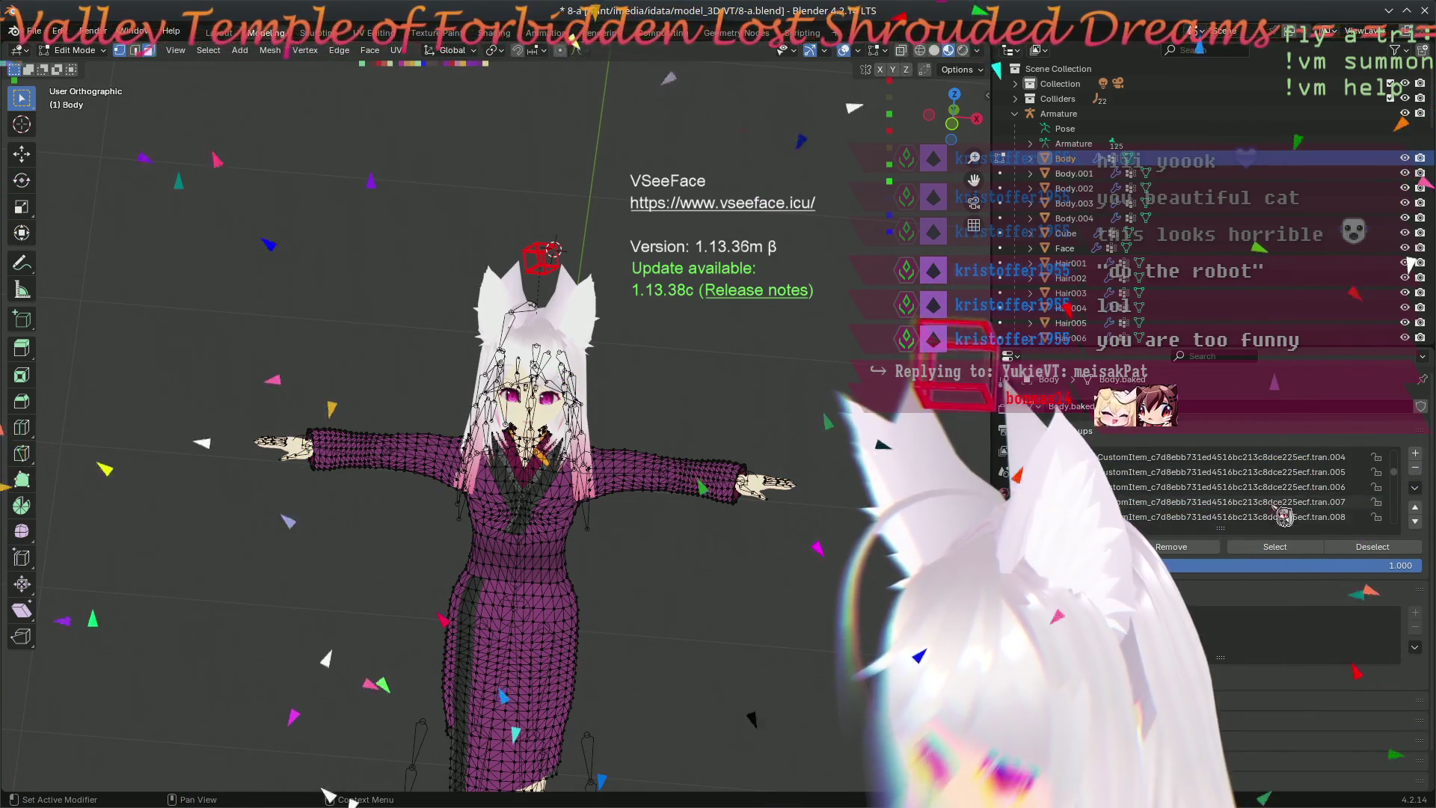
pyautogui.scroll(-4, 1296, 518)
# - Save the blend file and remove the tran.024, tran.023 and tran.022 vertex groups
pyautogui.hotkey('ctrl', 's')
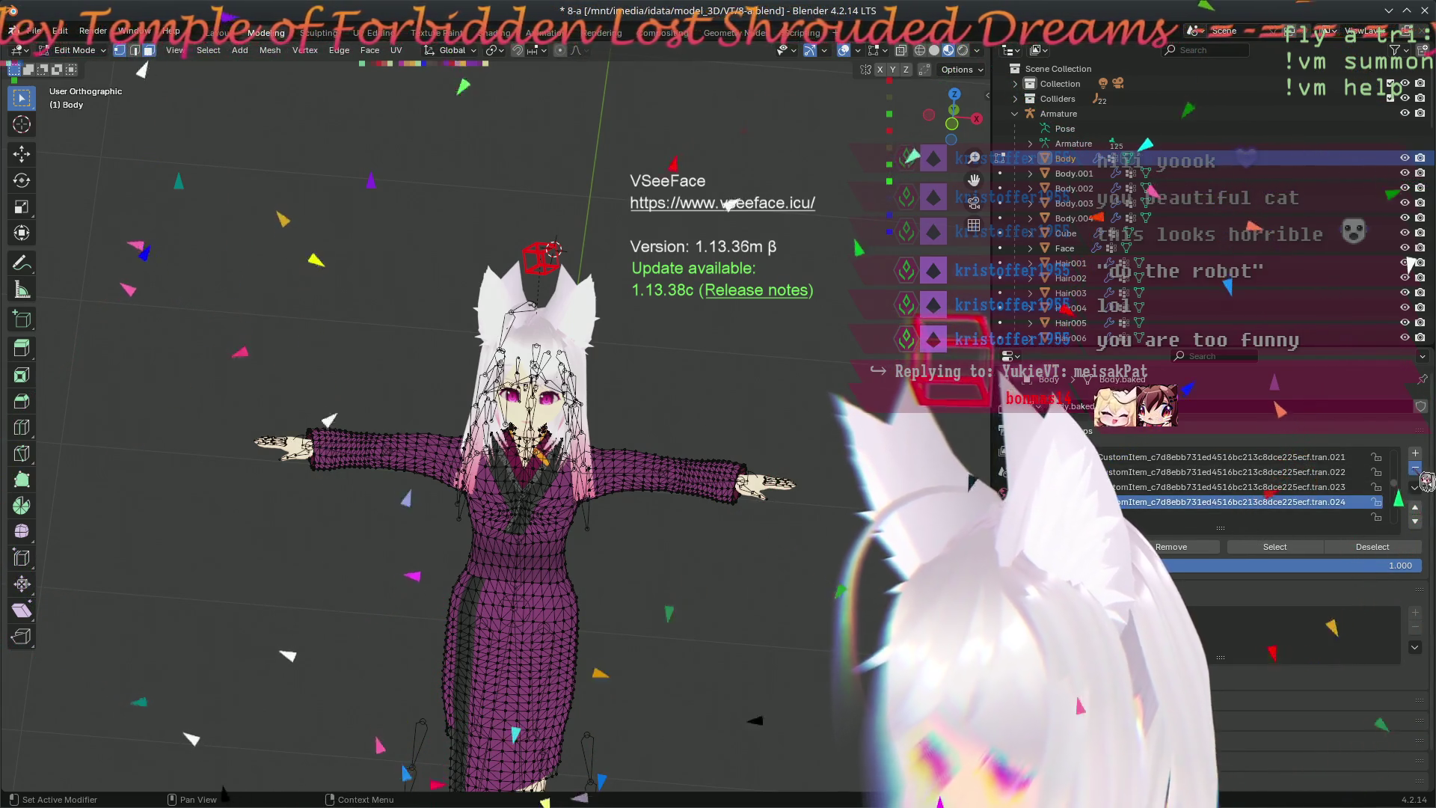
pyautogui.click(1416, 469)
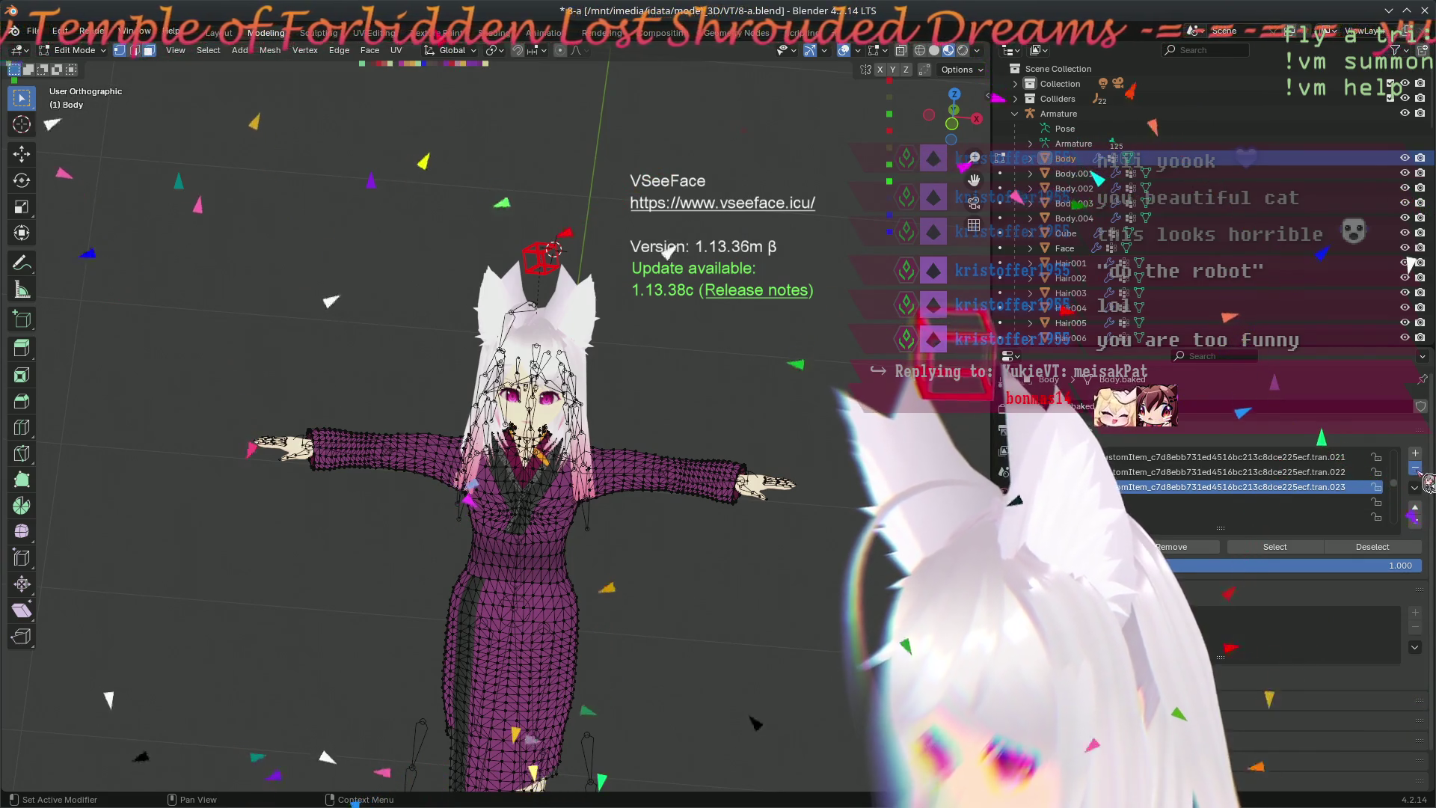
pyautogui.click(1416, 469)
pyautogui.click(1416, 469)
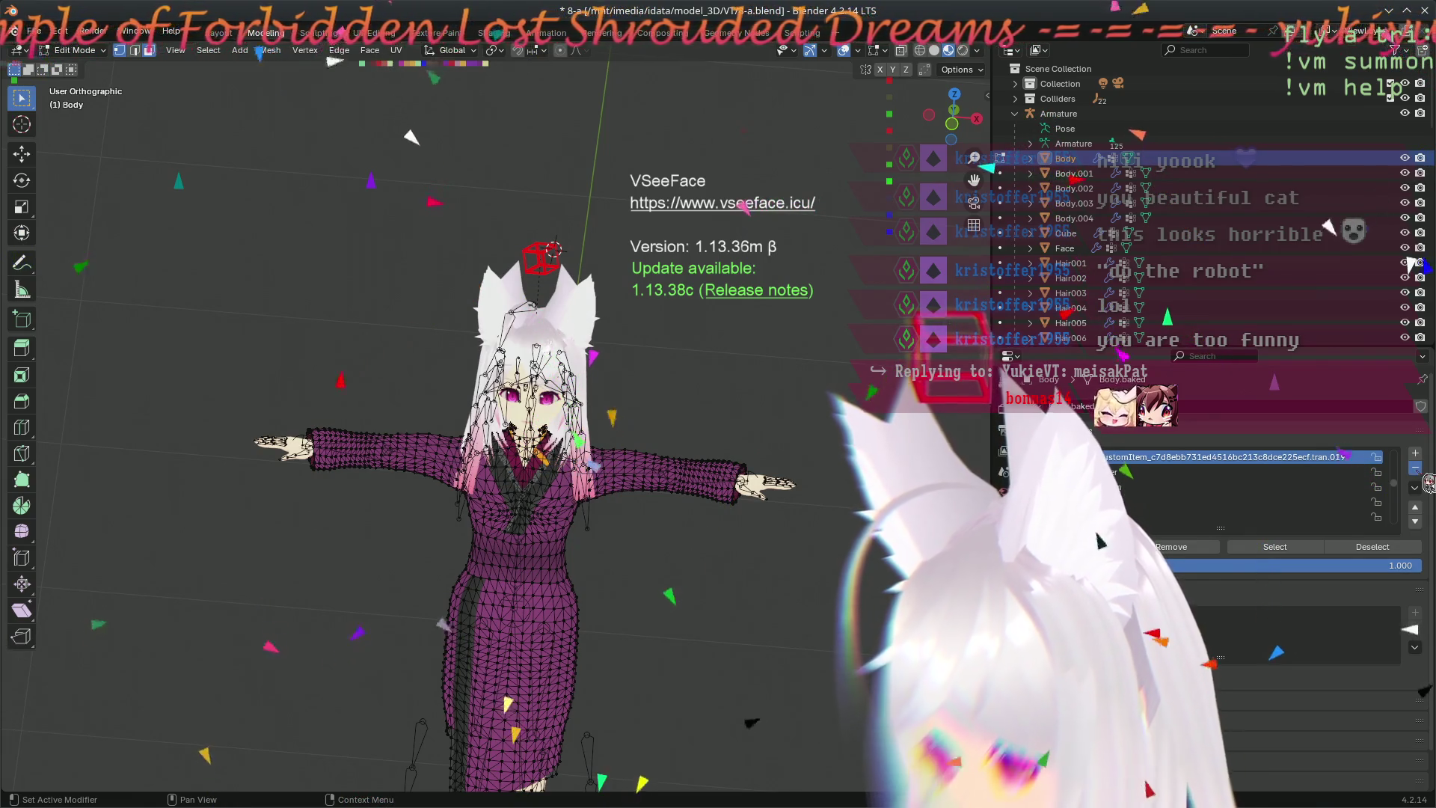
# - Remove the leftover tran.016, tran.014, tran.012 and tran.008 CustomItem vertex groups
pyautogui.click(1415, 469)
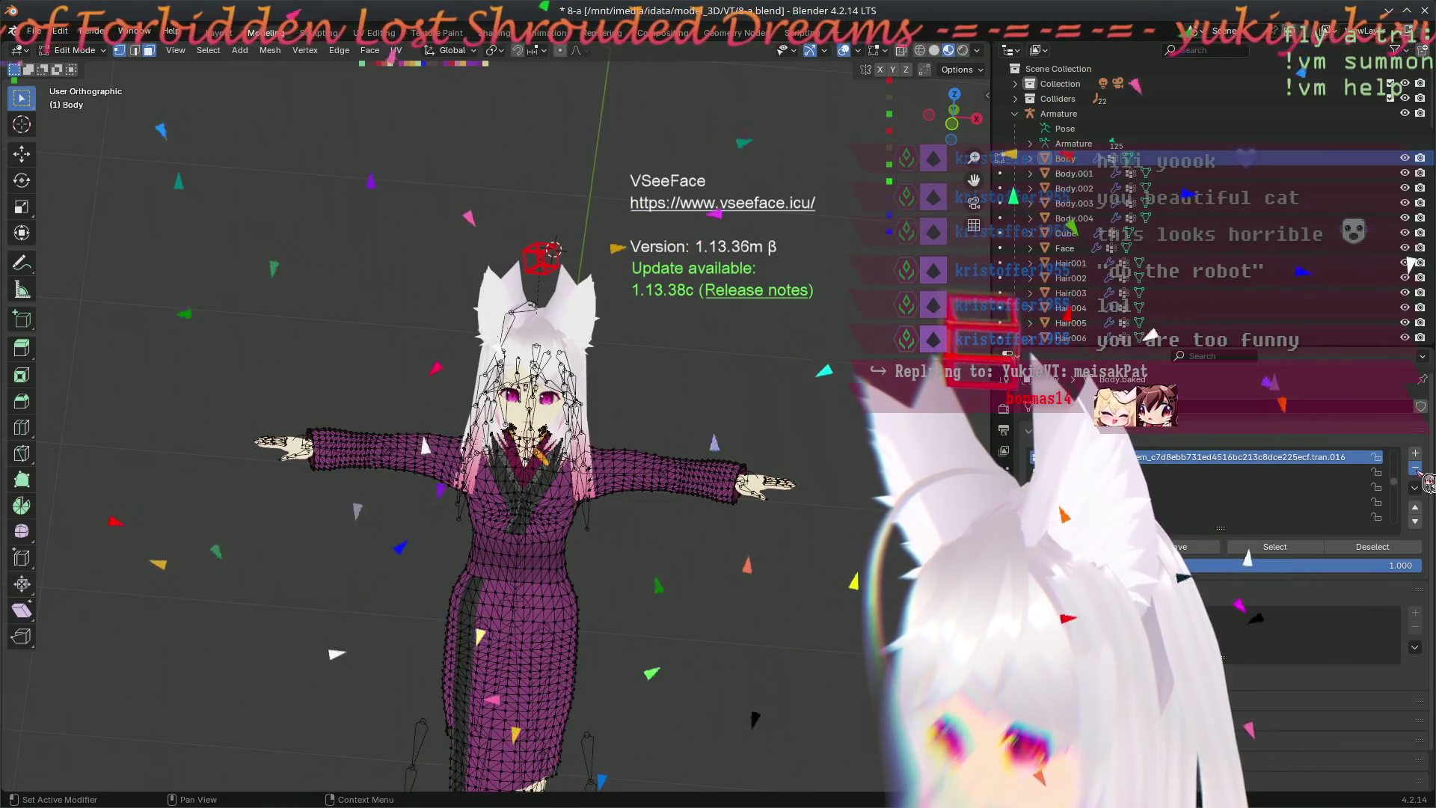
pyautogui.click(1414, 470)
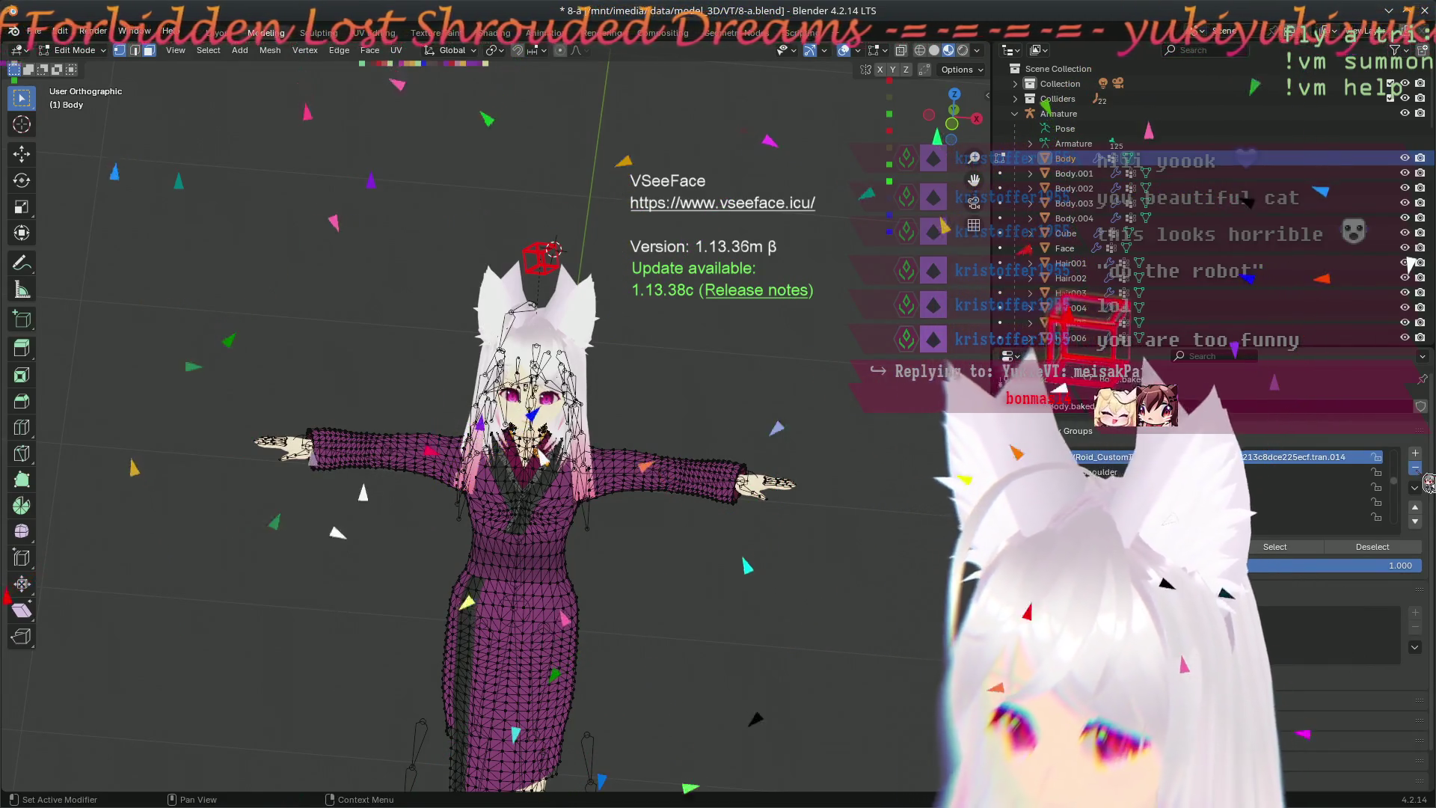
pyautogui.click(1416, 469)
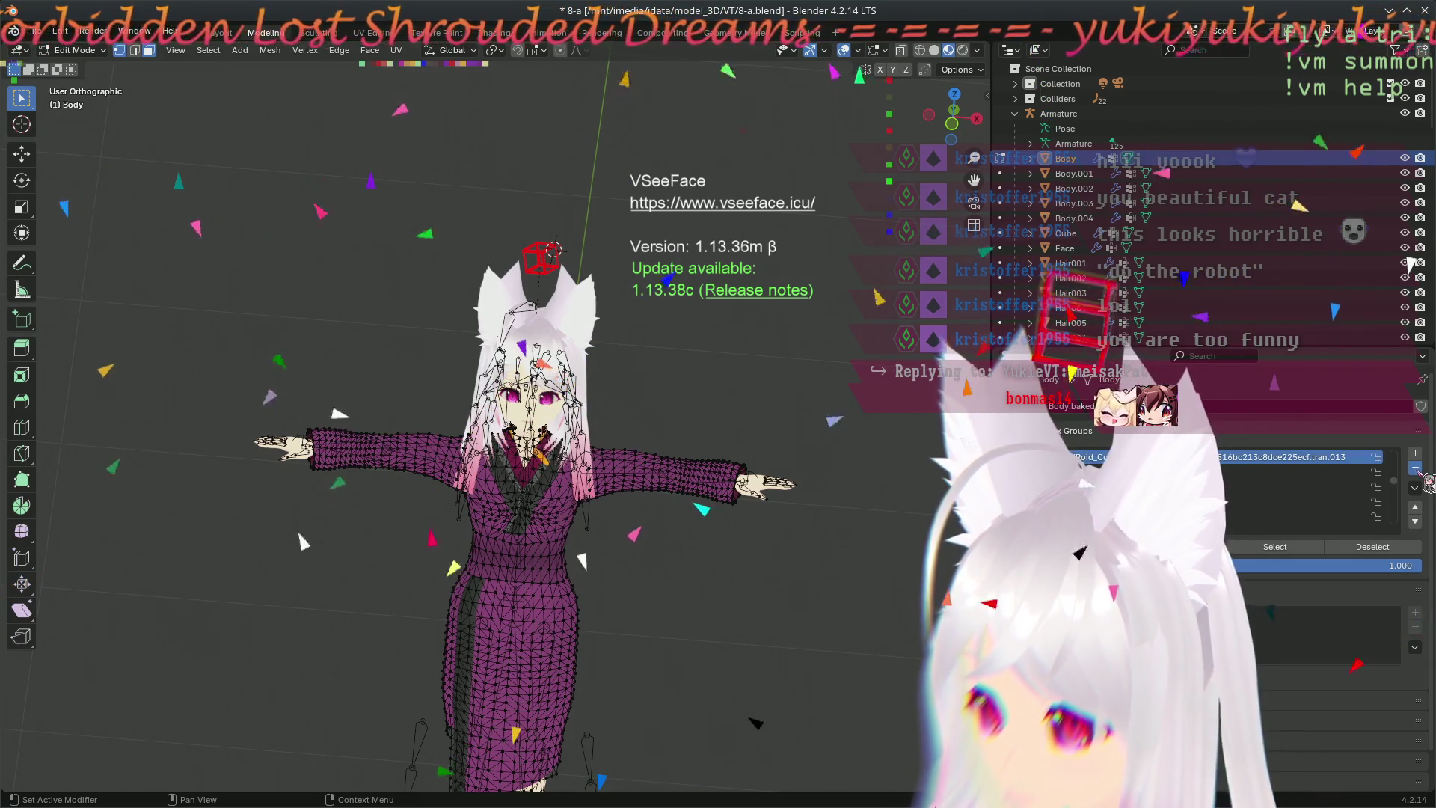
pyautogui.click(1416, 470)
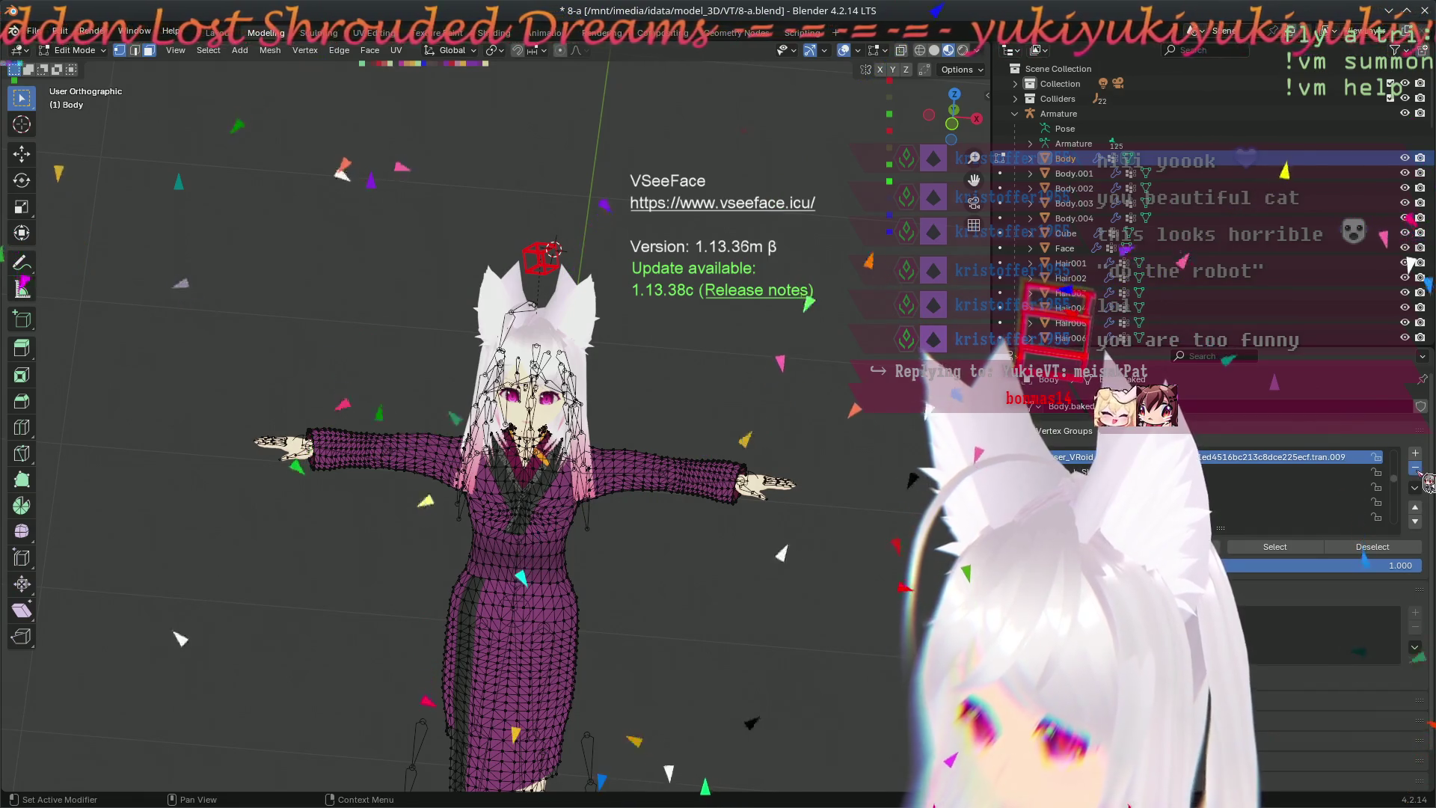
pyautogui.click(1417, 470)
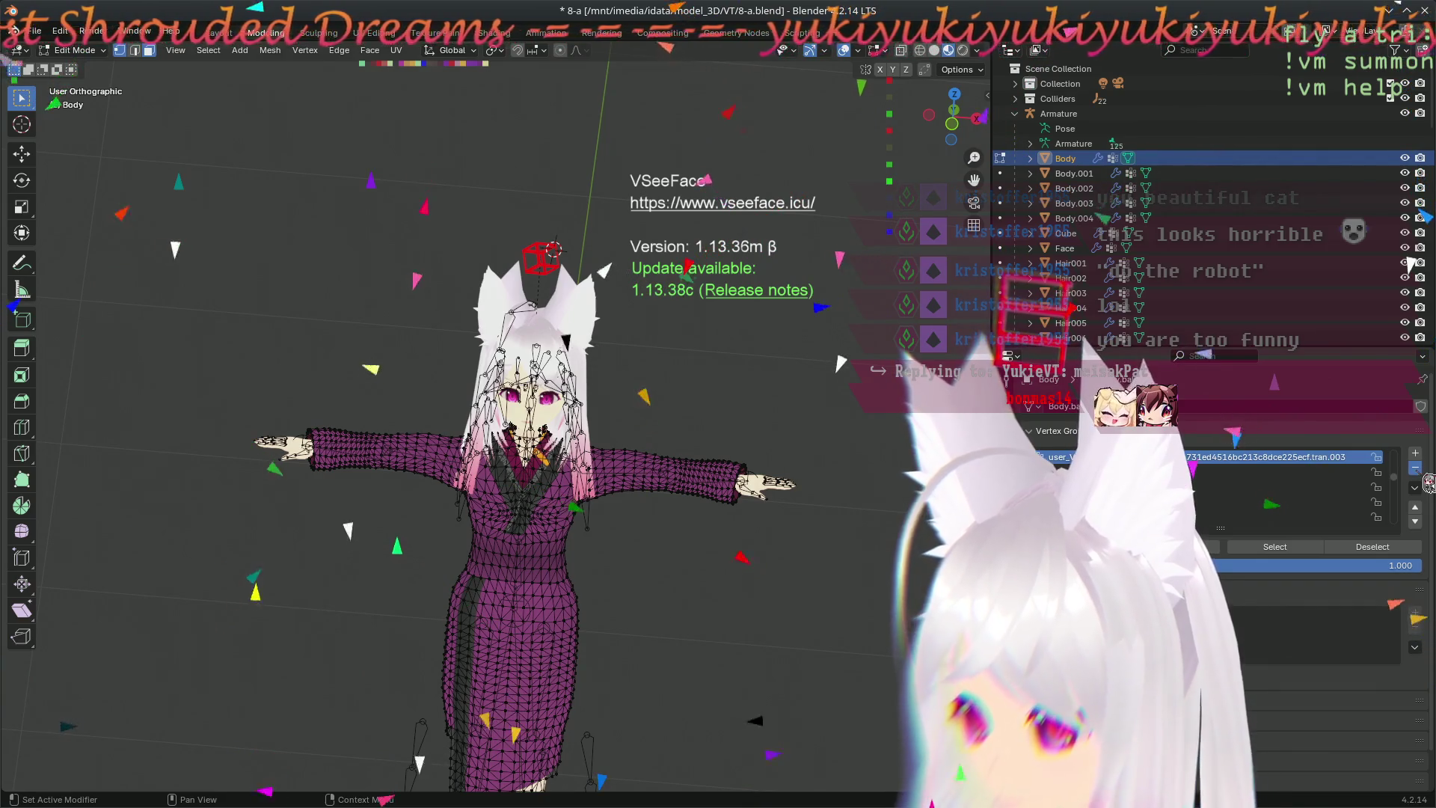
# - Remove tran.002 through tran.005 and the set's last groups, then undo the latest removal
pyautogui.click(1416, 470)
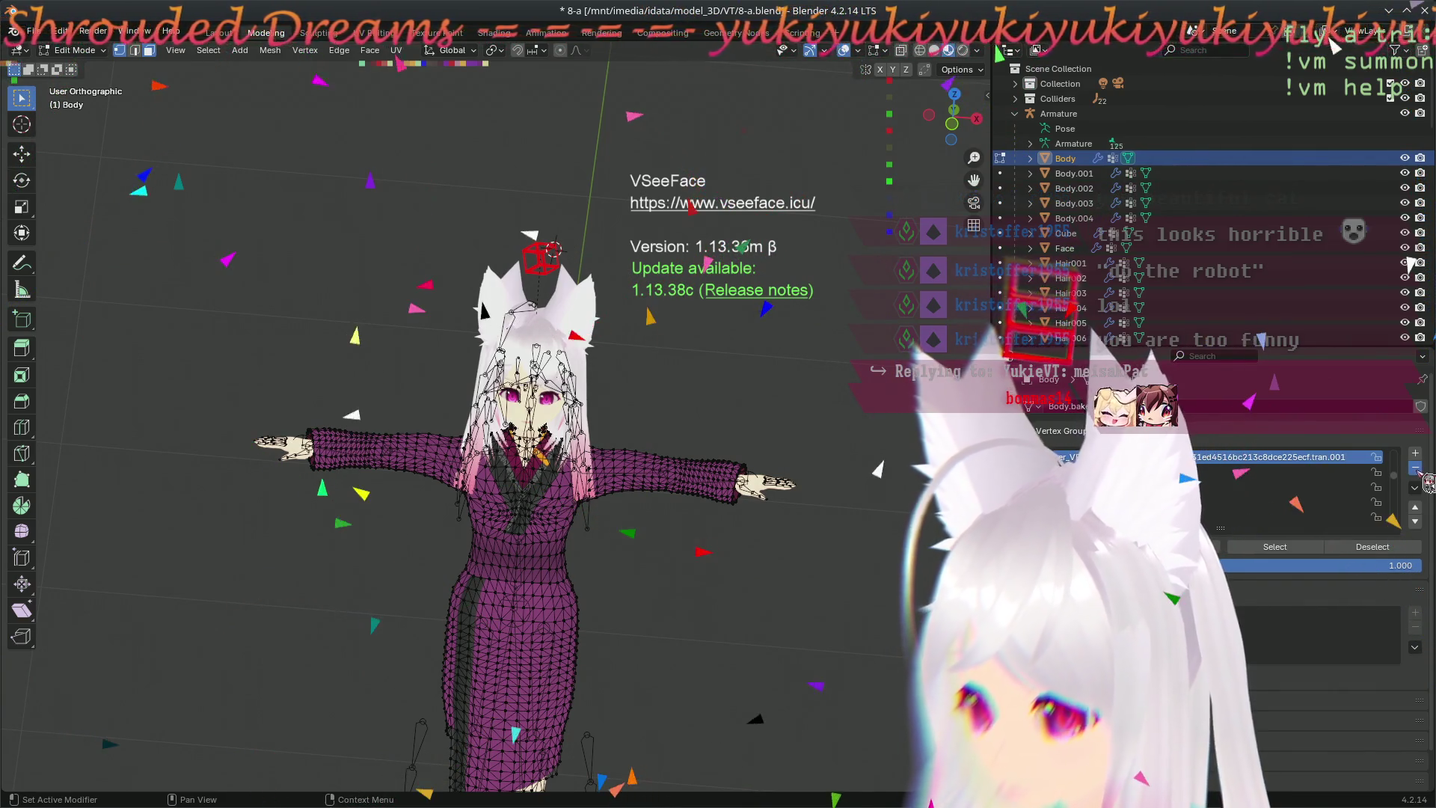
pyautogui.click(1417, 471)
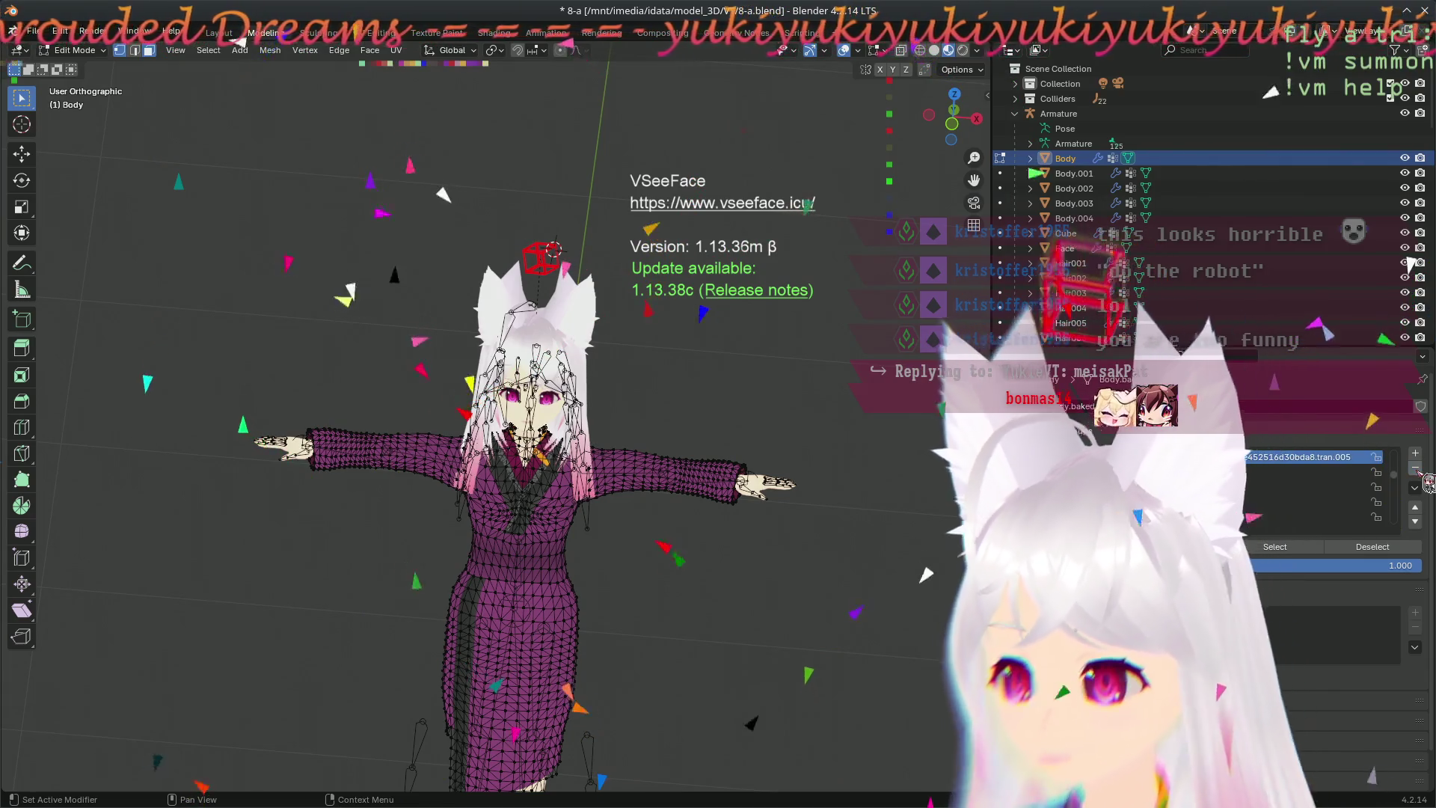
pyautogui.click(1417, 470)
pyautogui.click(1416, 471)
pyautogui.click(1416, 471)
pyautogui.click(1416, 470)
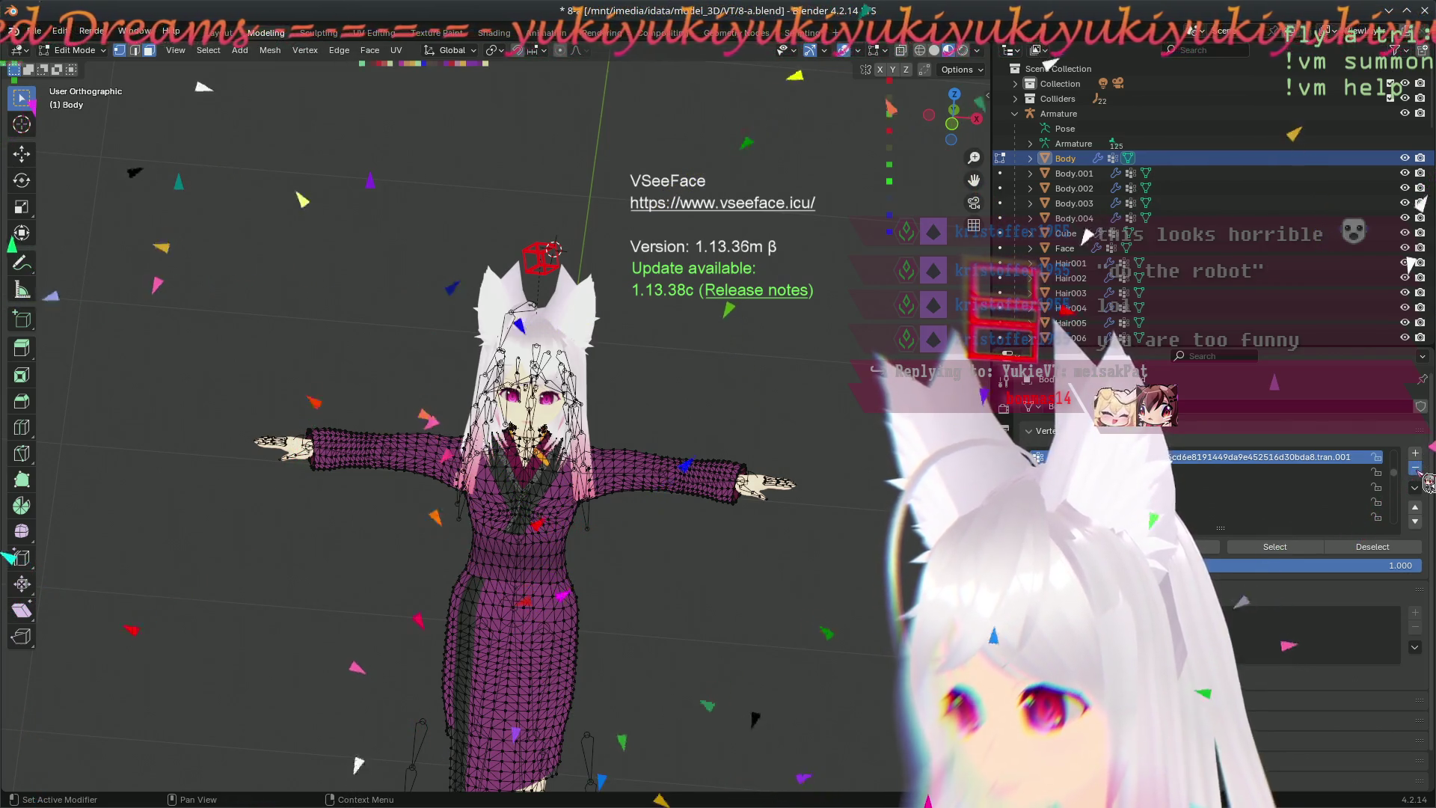
pyautogui.hotkey('ctrl', 'z')
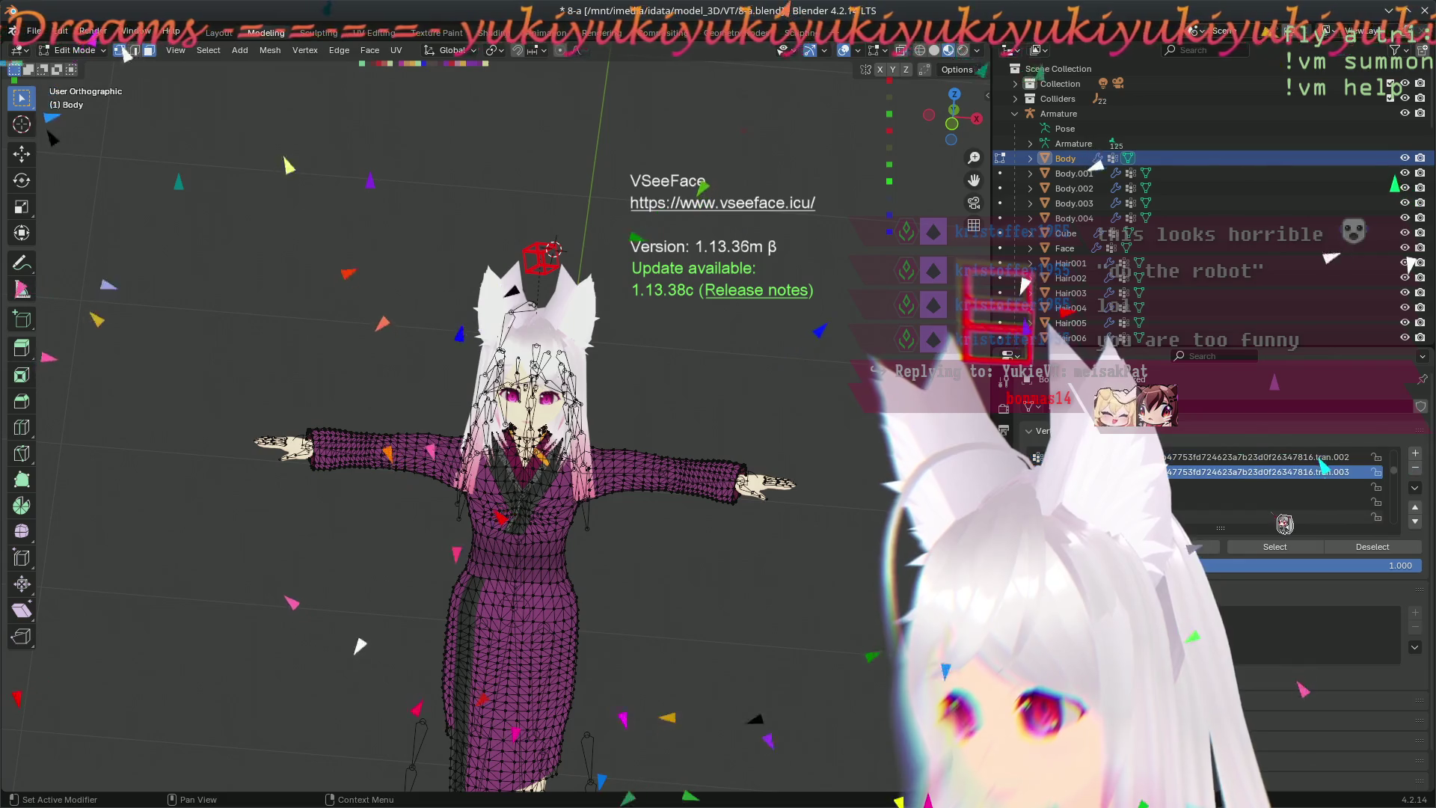
# - Undo one more removal, then delete three leftover transfer vertex groups
pyautogui.hotkey('ctrl', 'z')
pyautogui.hotkey('ctrl', 'z')
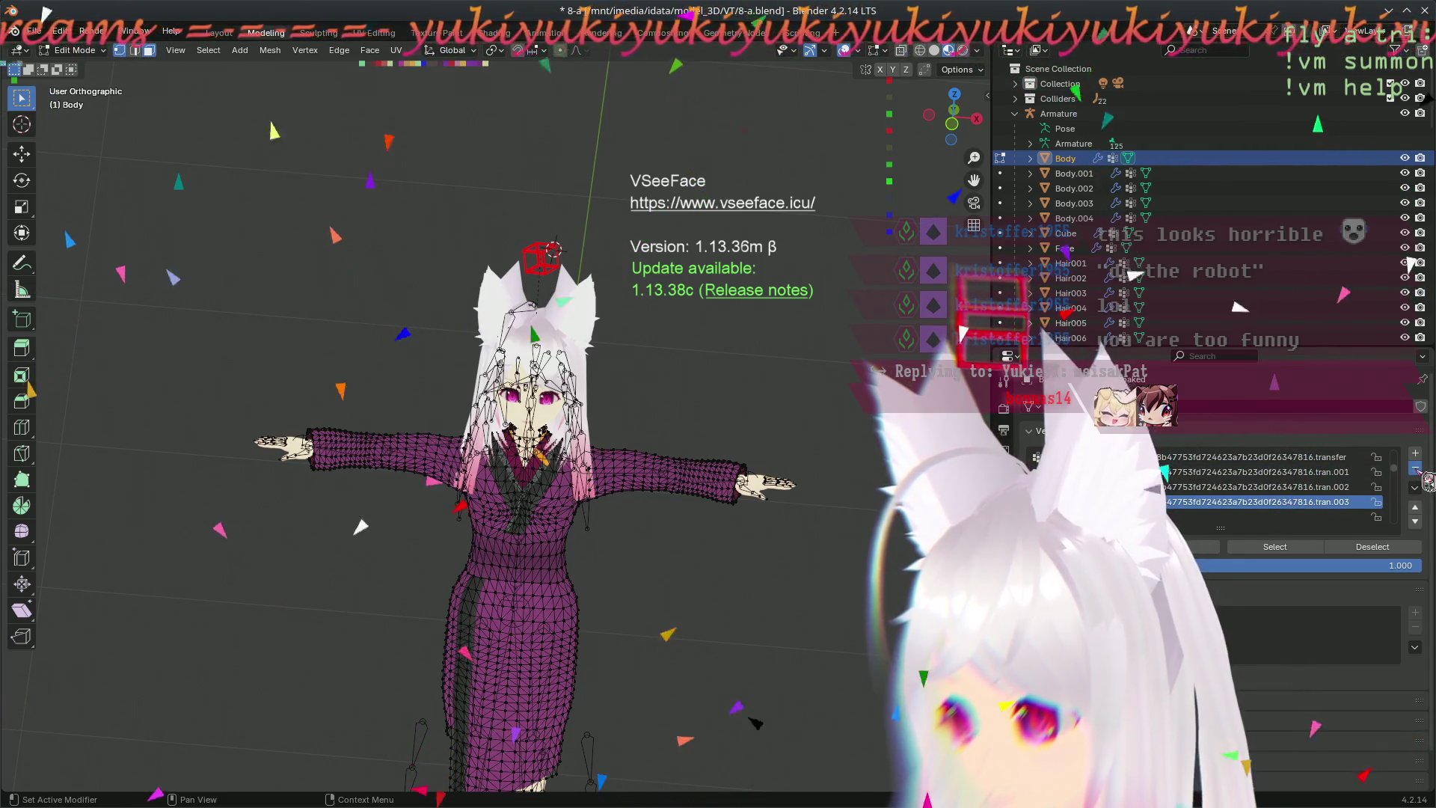
pyautogui.click(1417, 471)
pyautogui.click(1417, 471)
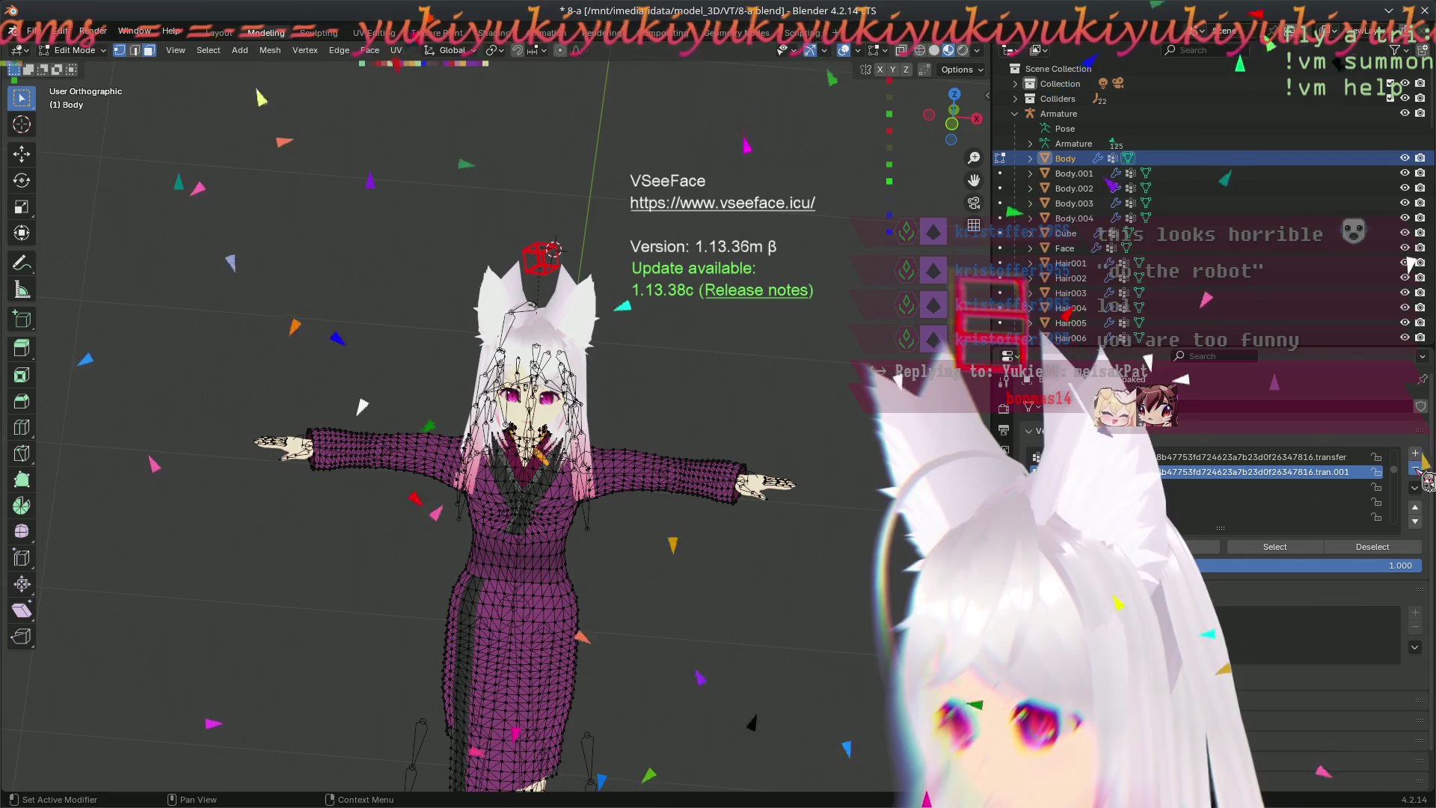
pyautogui.click(1416, 471)
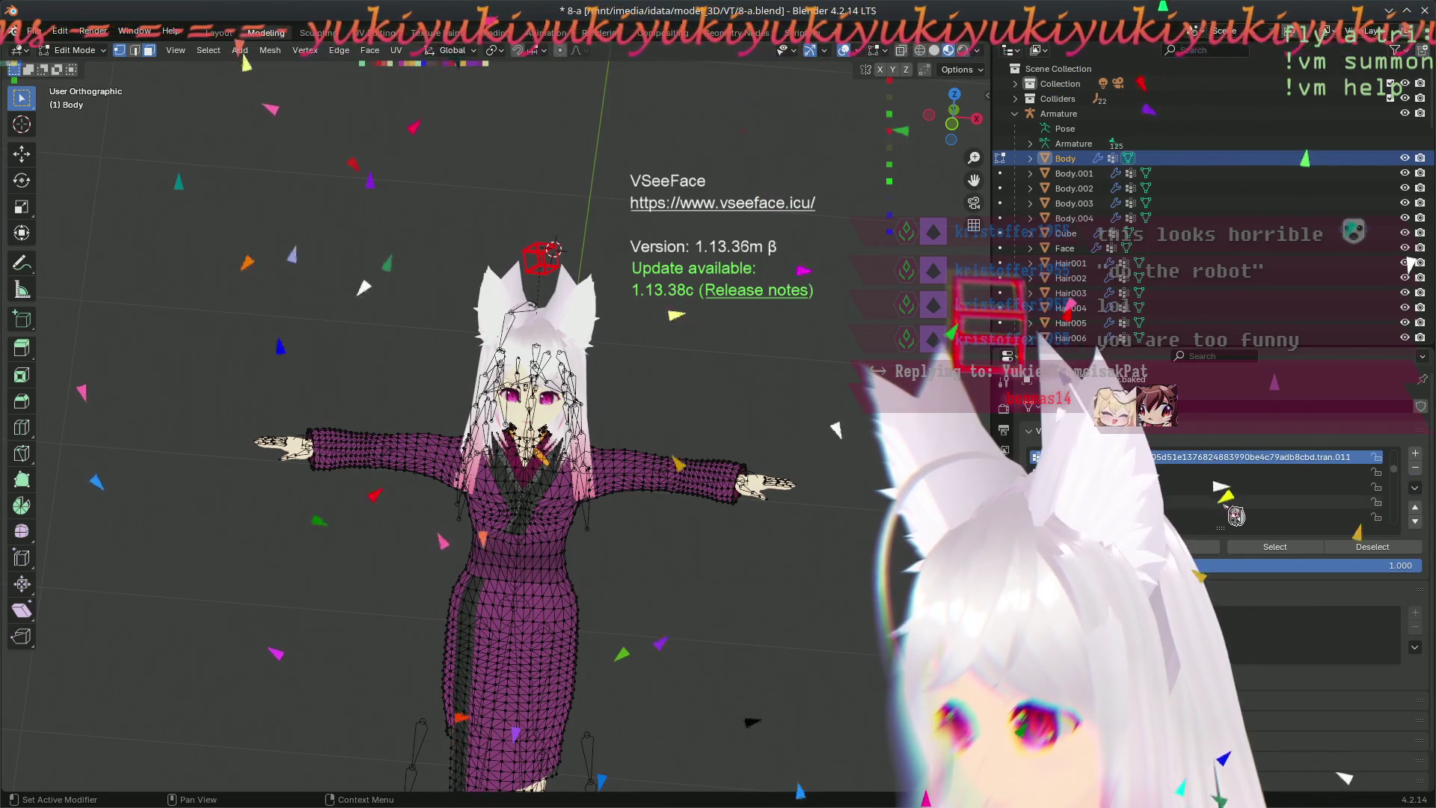
pyautogui.scroll(2, 1257, 494)
pyautogui.scroll(1, 1347, 492)
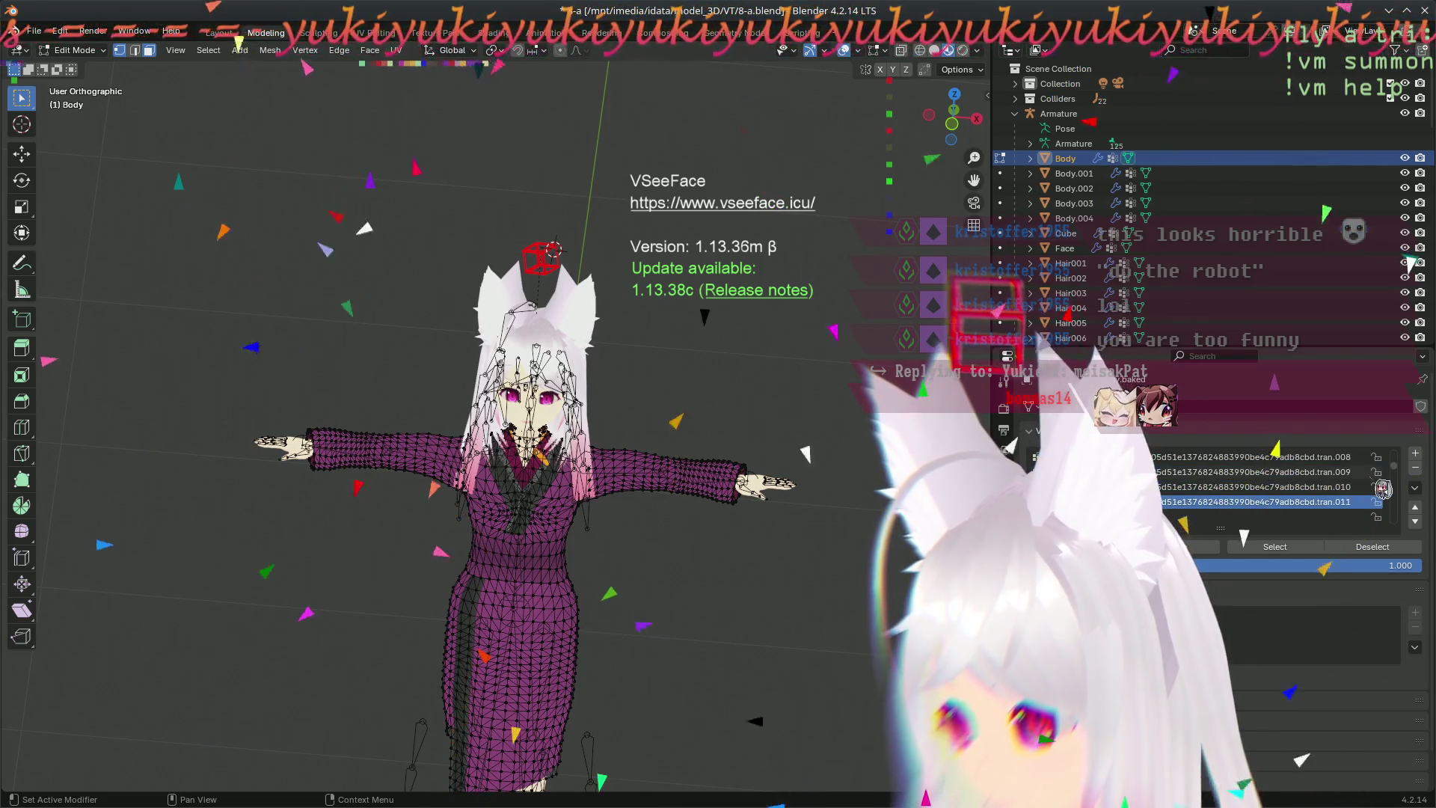
# - Delete the remaining leftover transfer vertex groups down to the final one
pyautogui.click(1417, 470)
pyautogui.click(1417, 469)
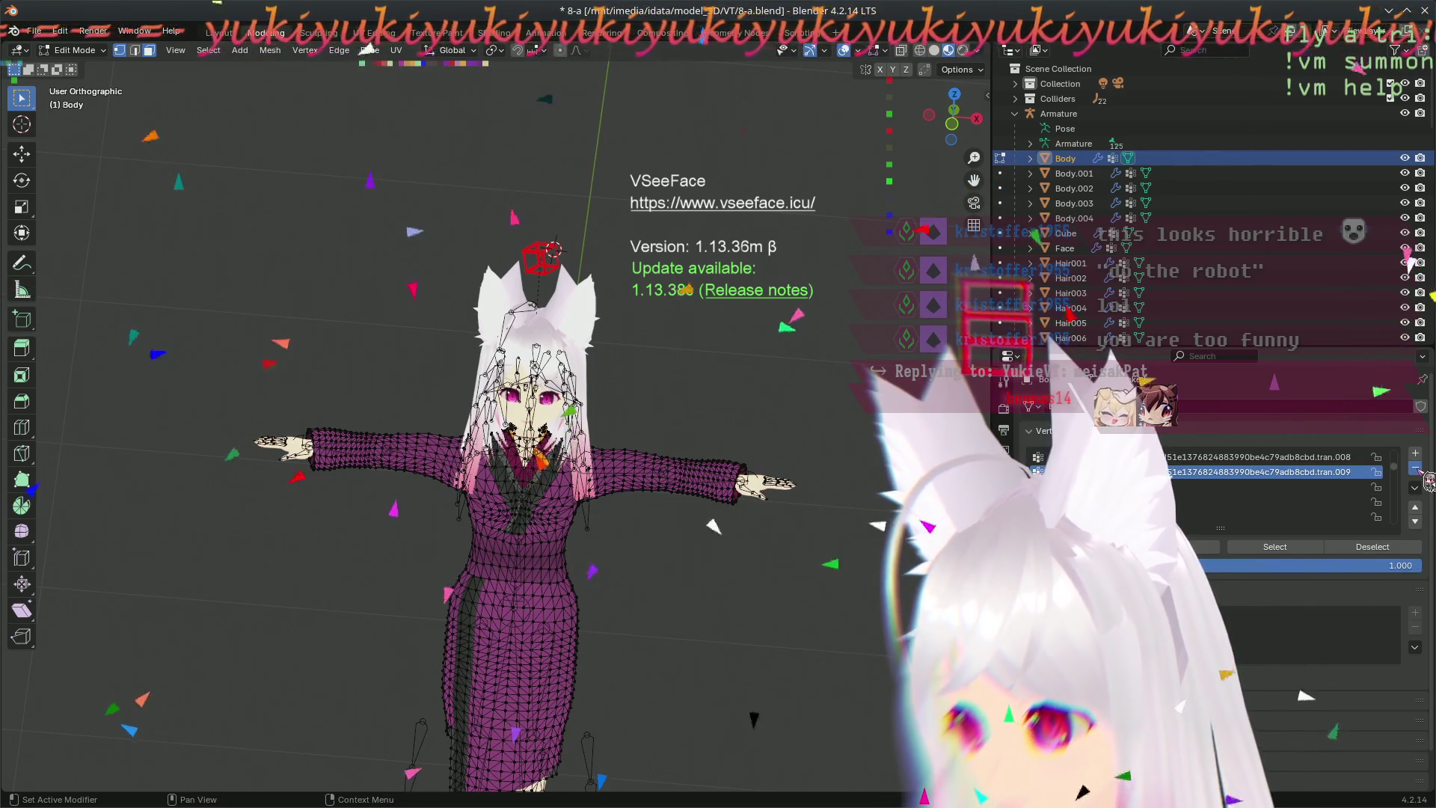
pyautogui.click(1417, 469)
pyautogui.click(1416, 469)
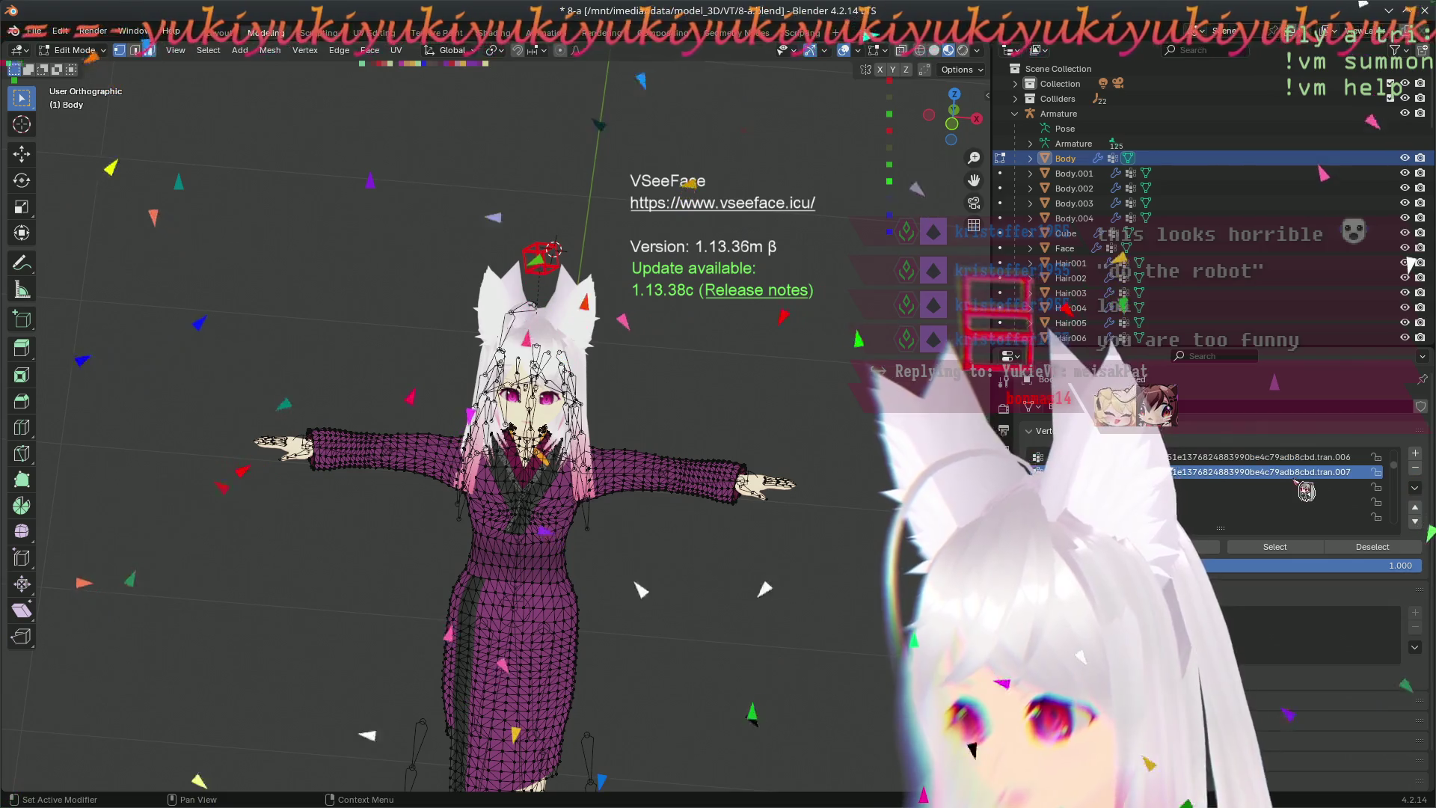
pyautogui.click(1417, 469)
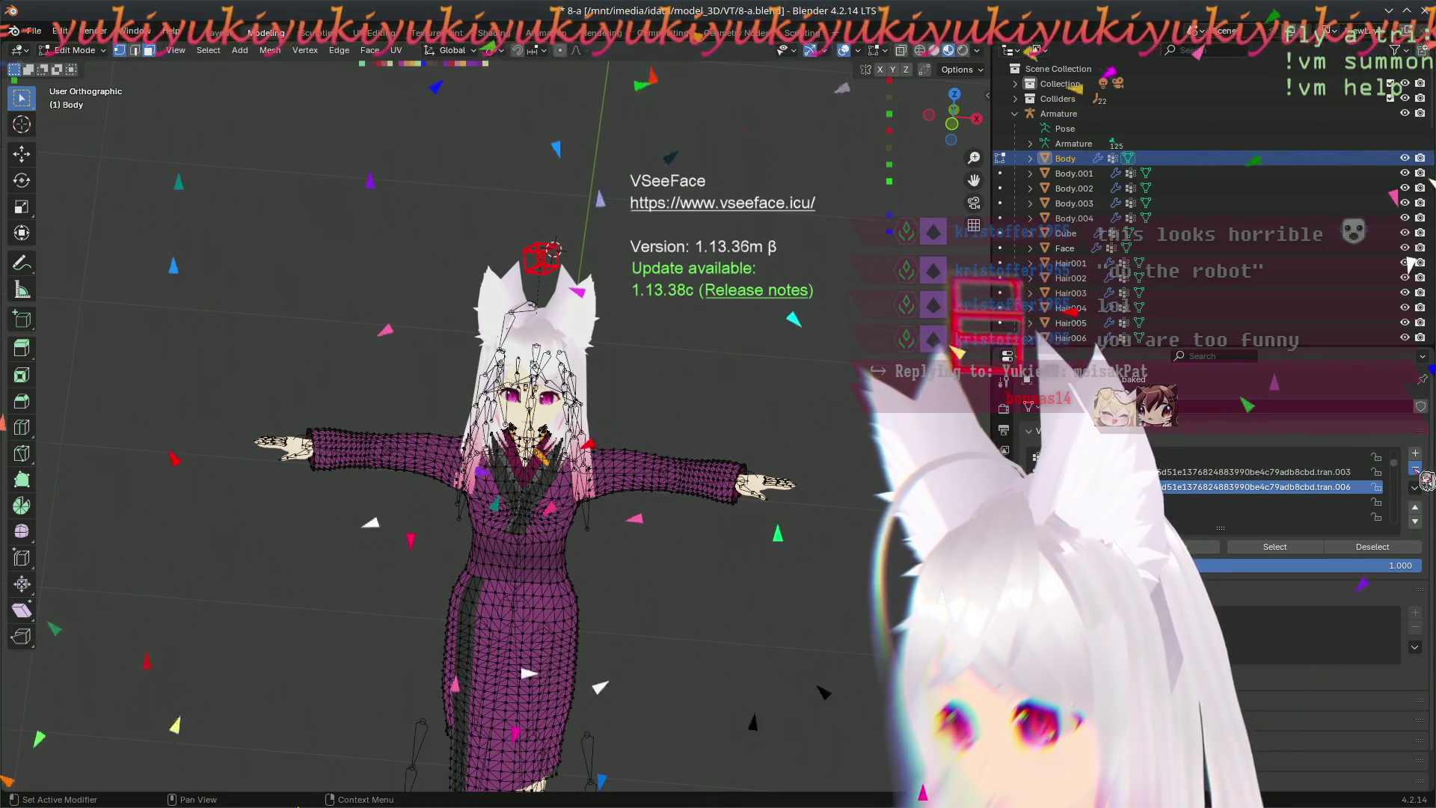
pyautogui.click(1417, 470)
pyautogui.click(1416, 469)
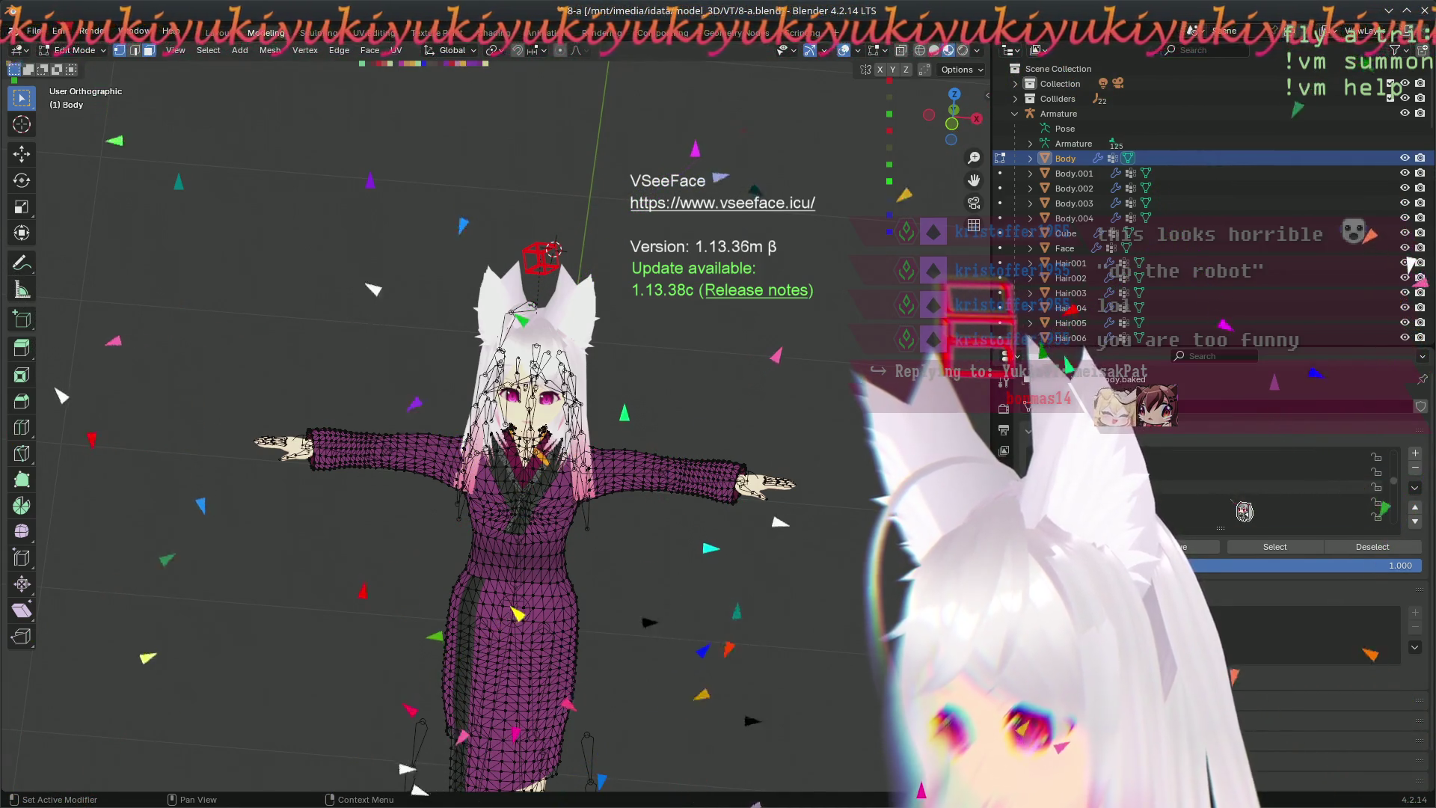
pyautogui.scroll(-3, 1244, 505)
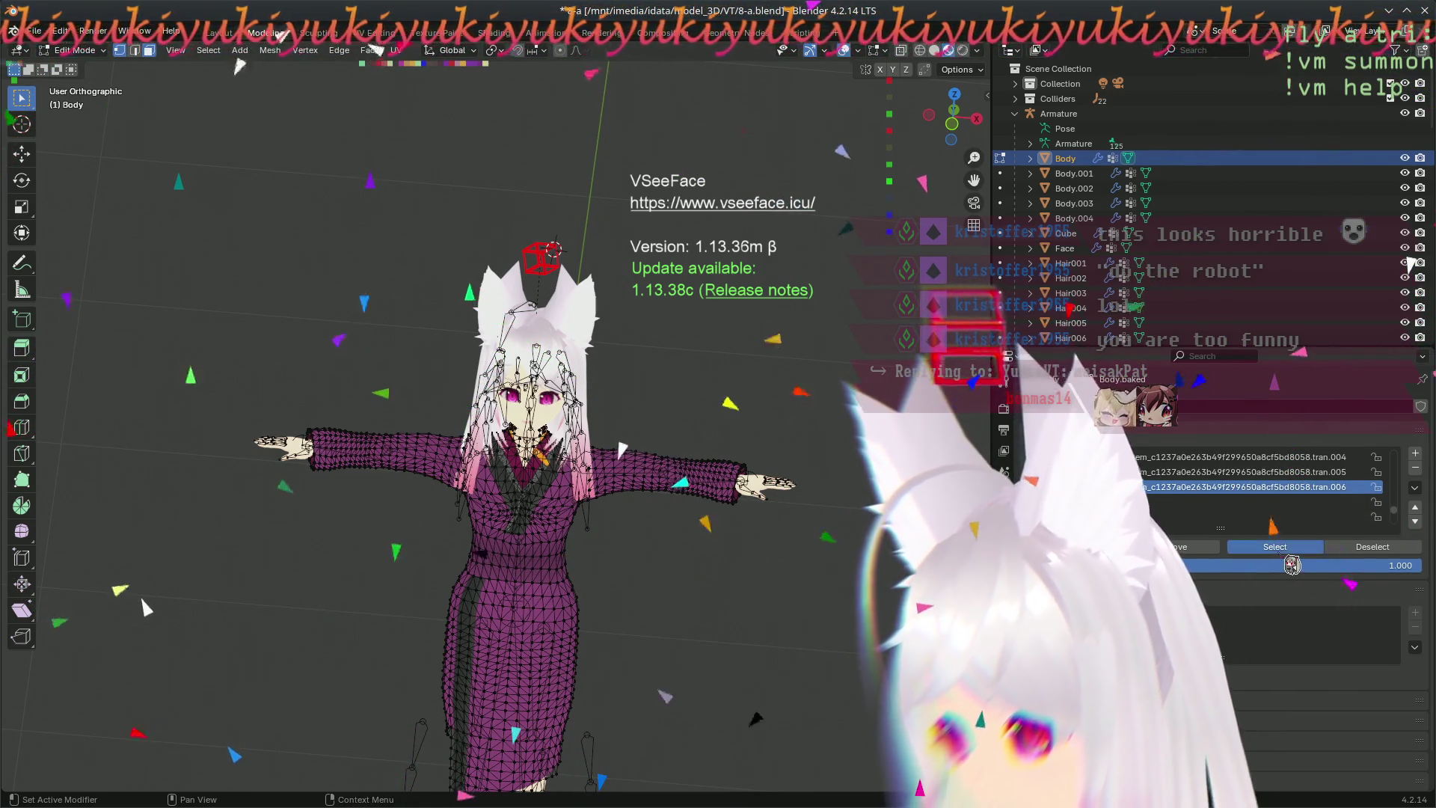
# - Delete the six extra item-transfer UV maps from the Body mesh
pyautogui.moveTo(473, 494)
pyautogui.mouseDown(button='middle')
pyautogui.moveTo(362, 506)
pyautogui.moveTo(374, 603)
pyautogui.mouseUp(button='middle')
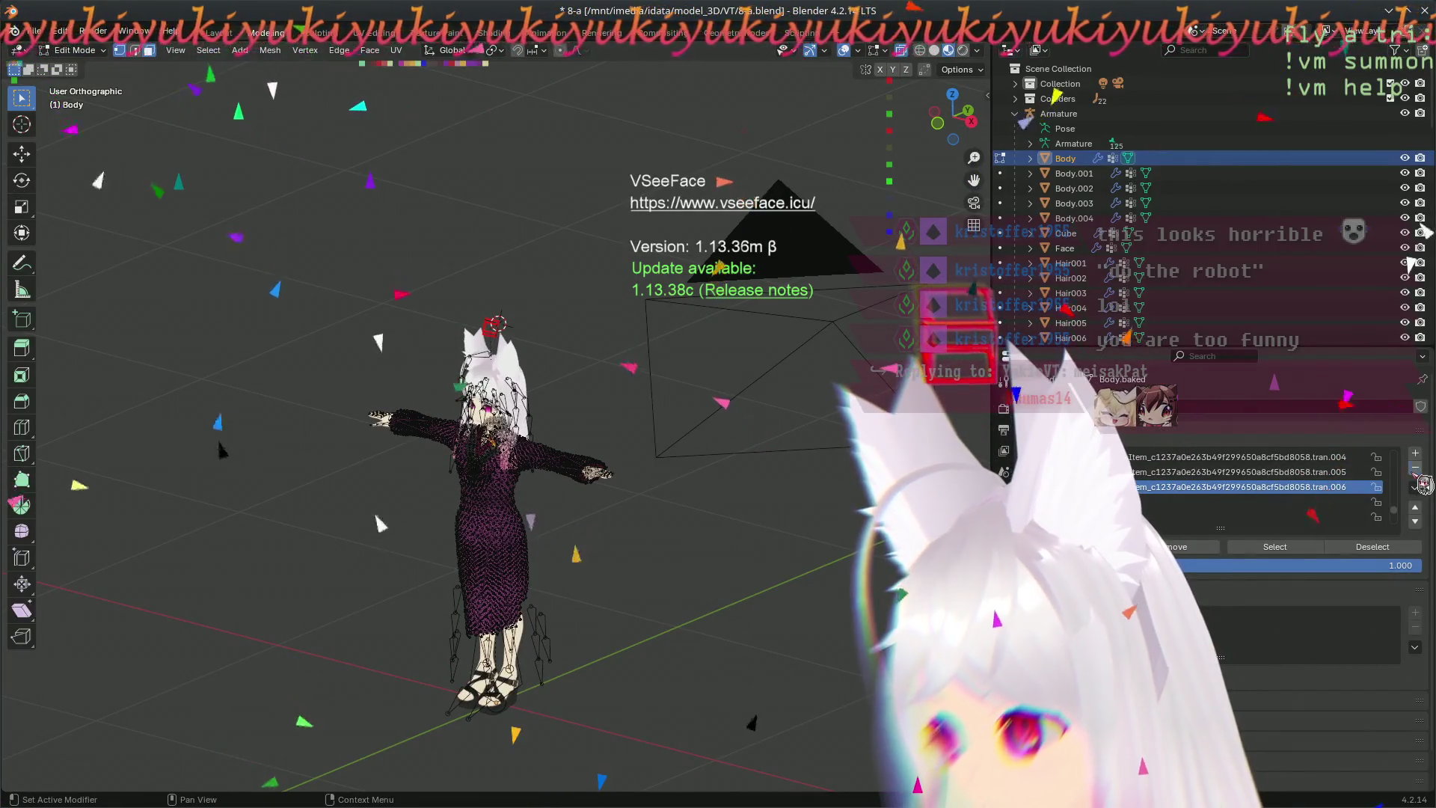
pyautogui.click(1418, 477)
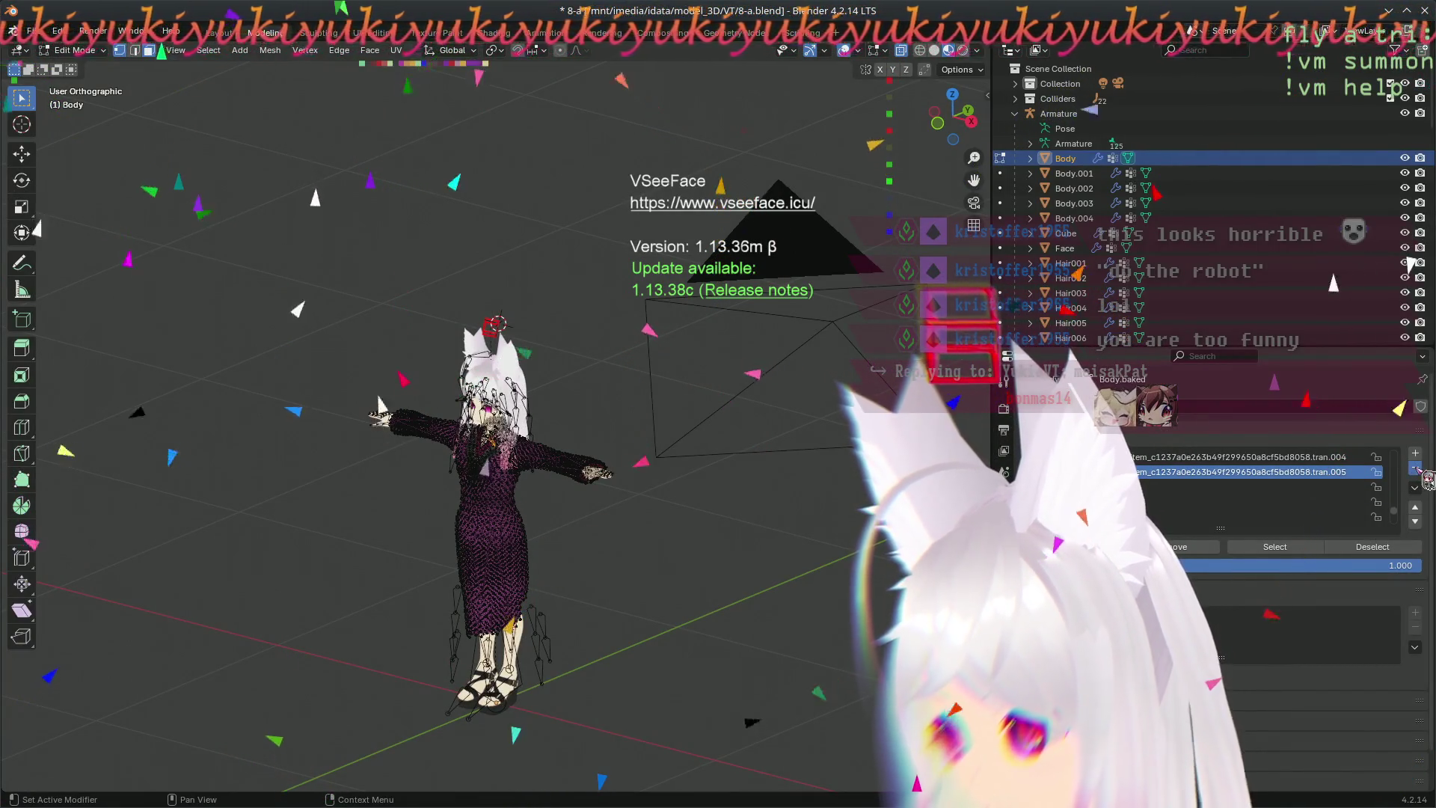
pyautogui.click(1419, 475)
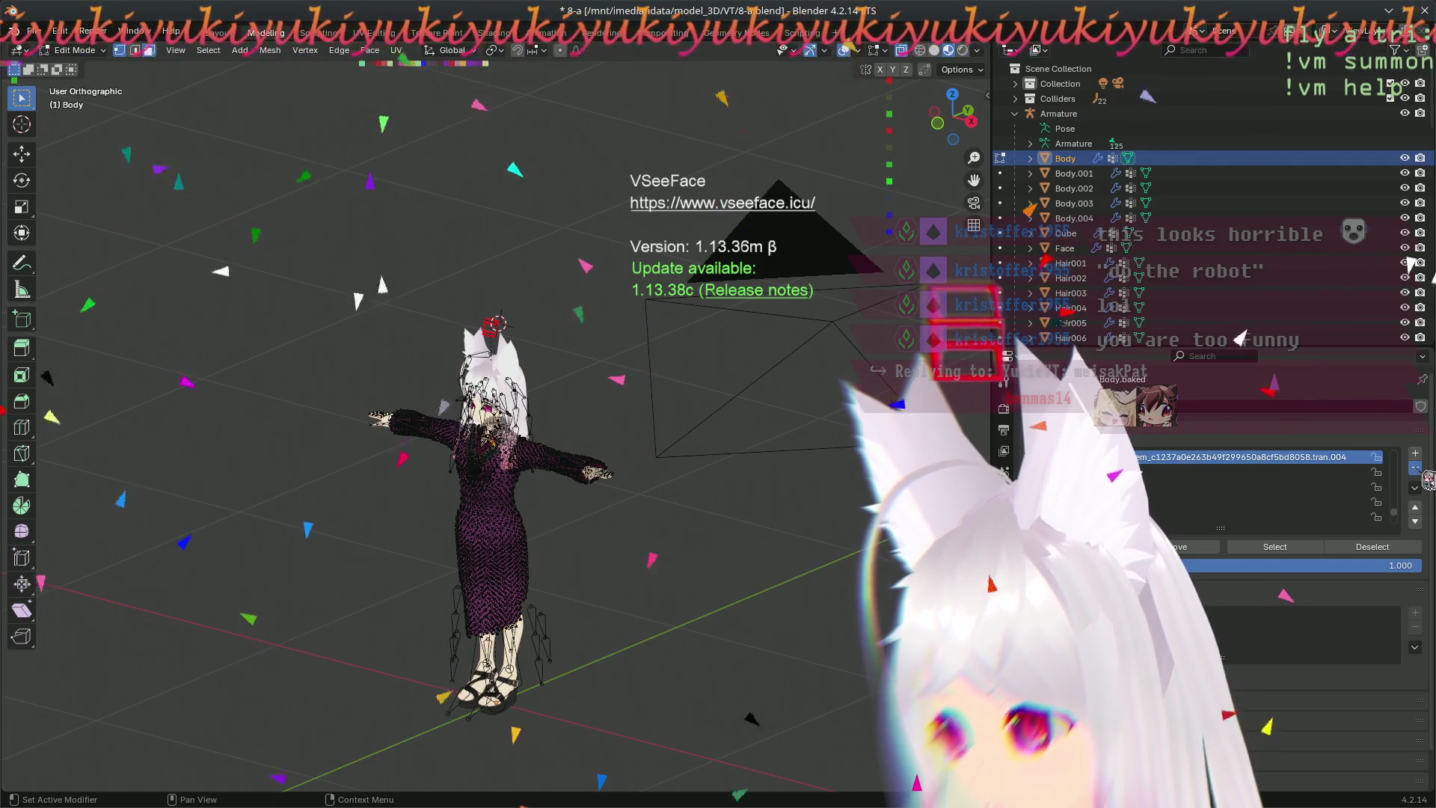
pyautogui.click(1419, 477)
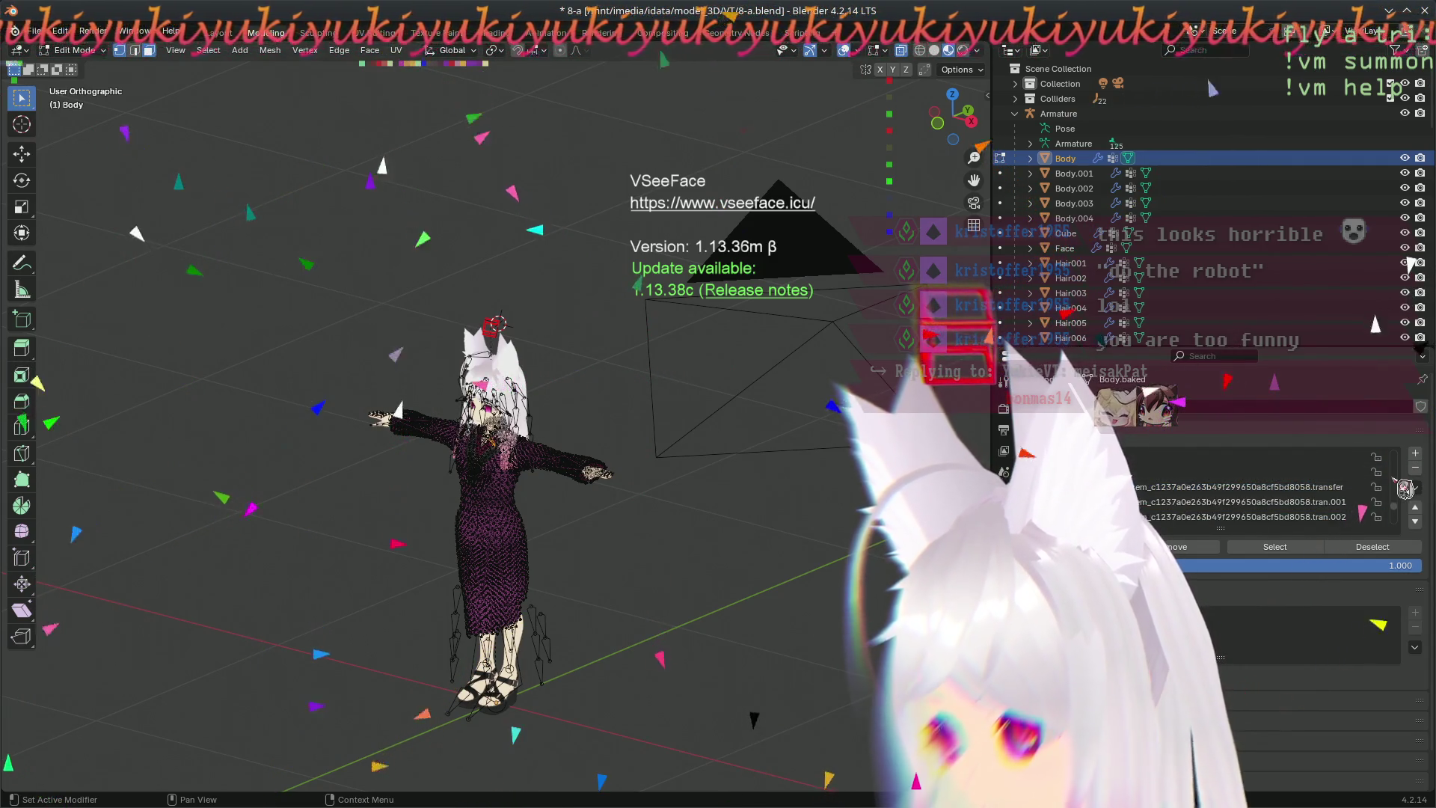
pyautogui.click(1418, 475)
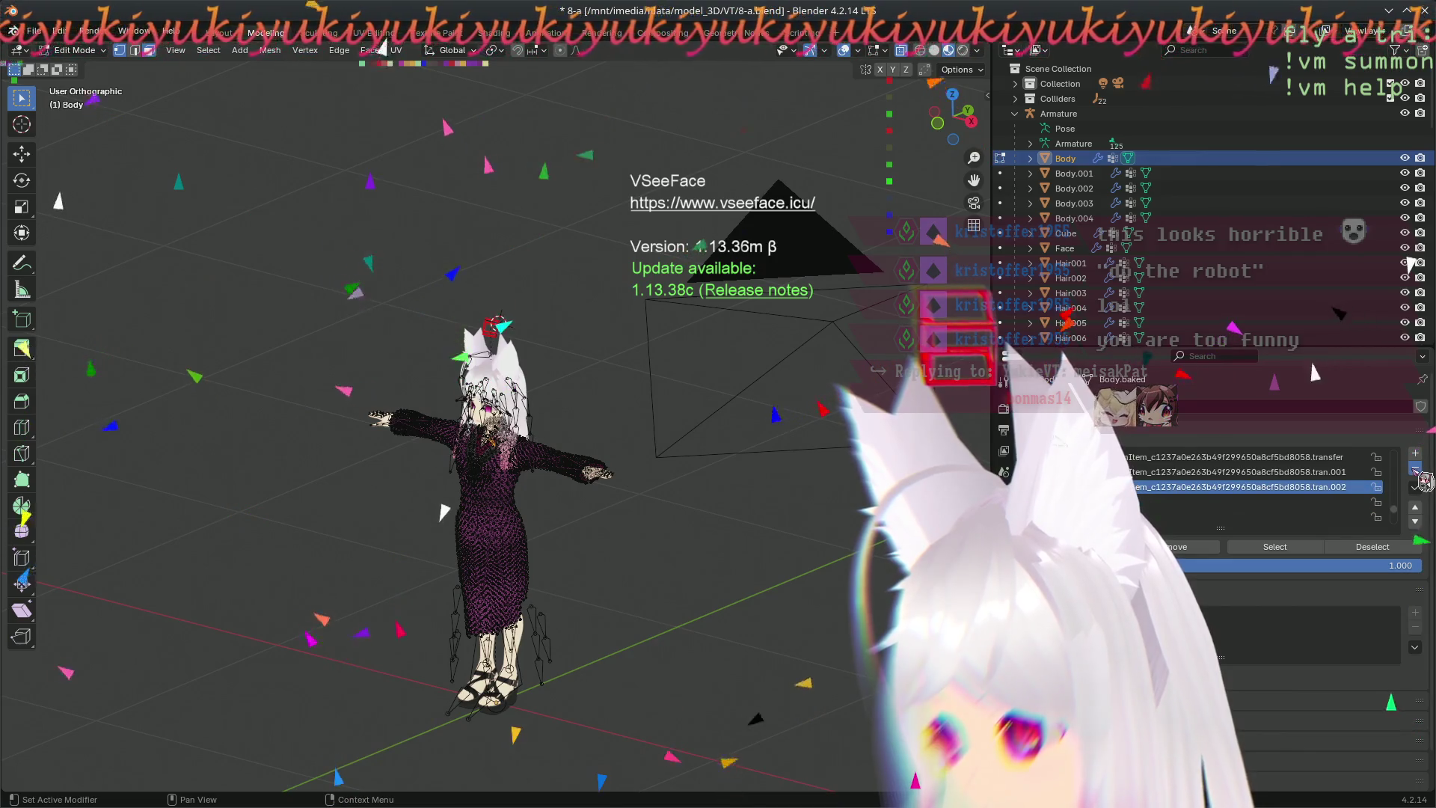
pyautogui.click(1419, 477)
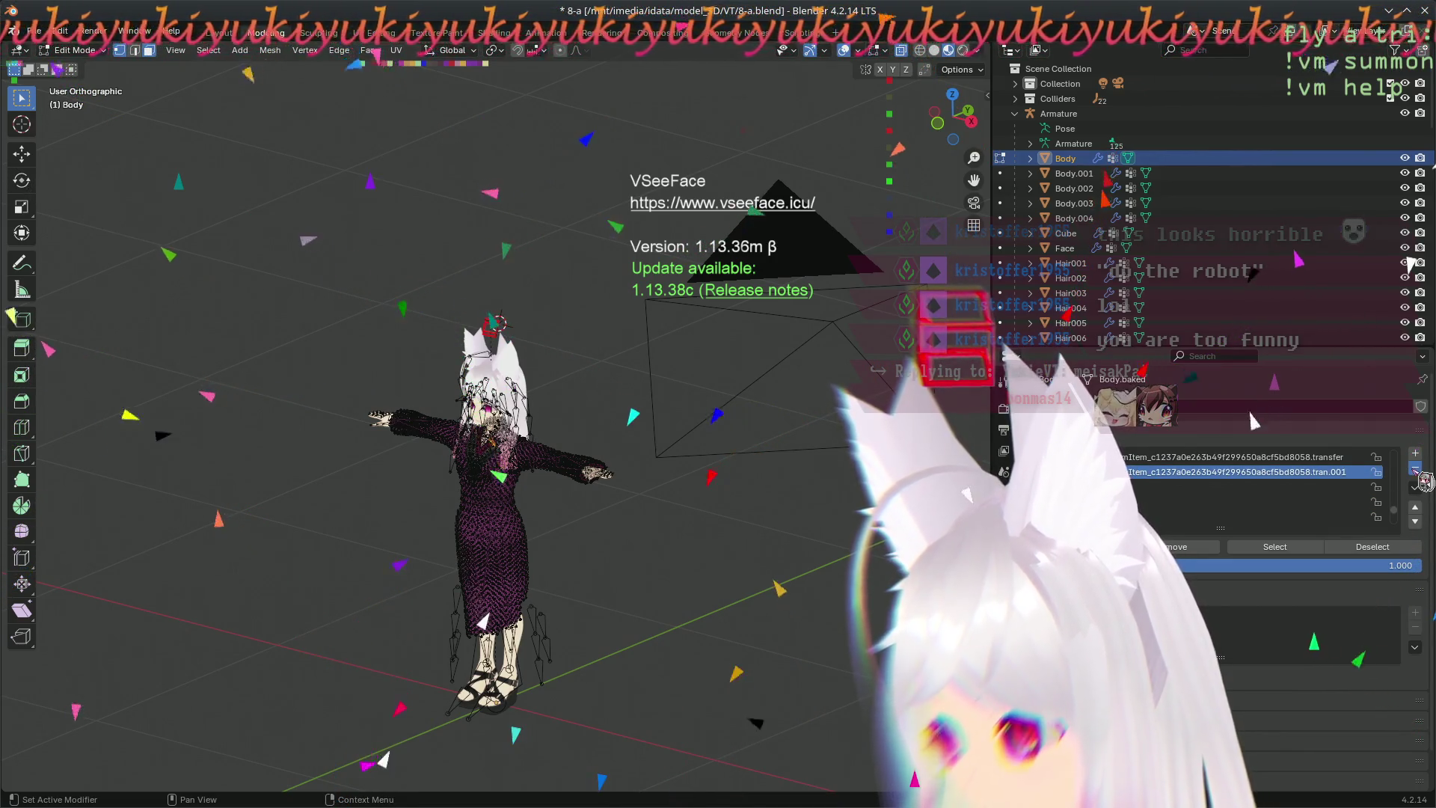
pyautogui.click(1418, 475)
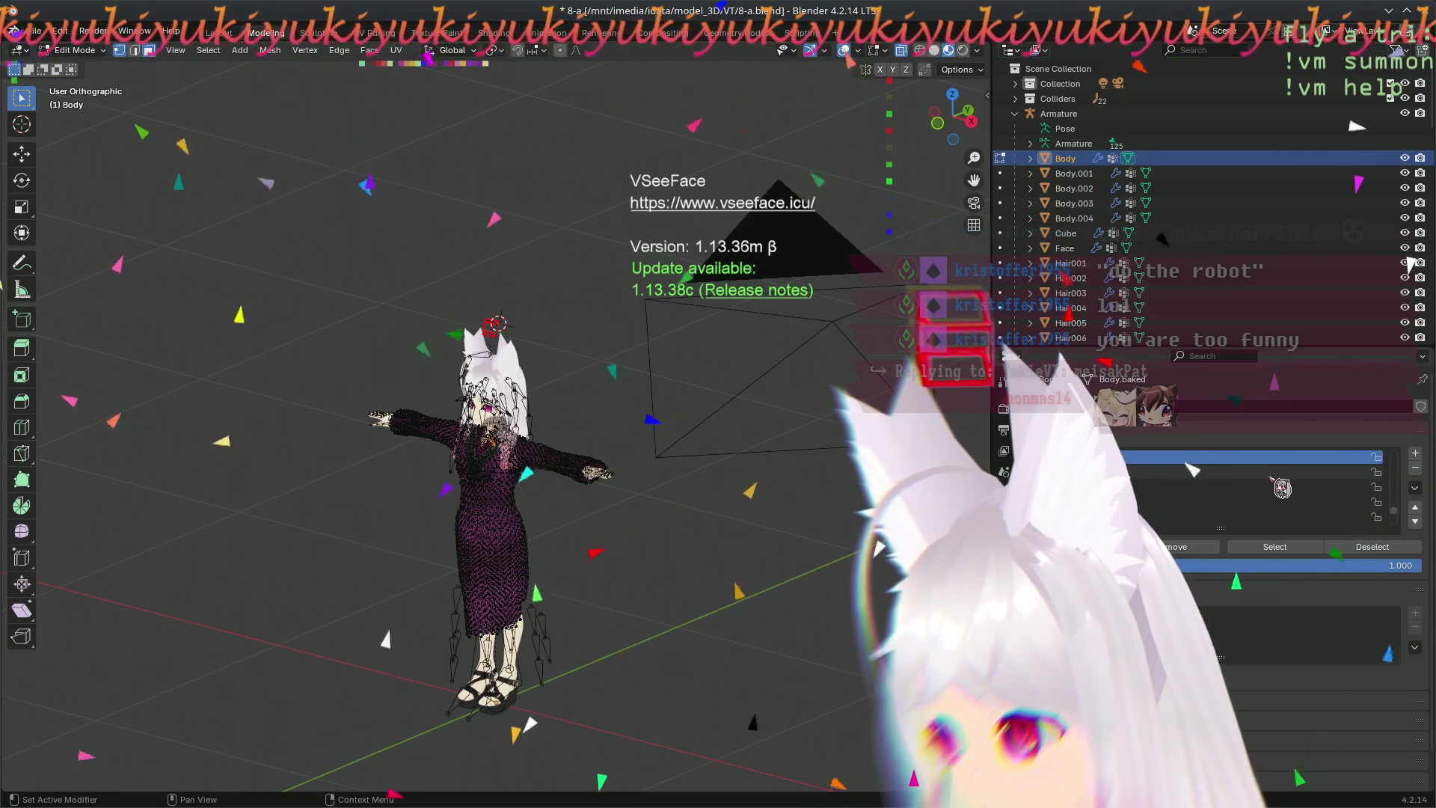
pyautogui.scroll(-2, 1204, 454)
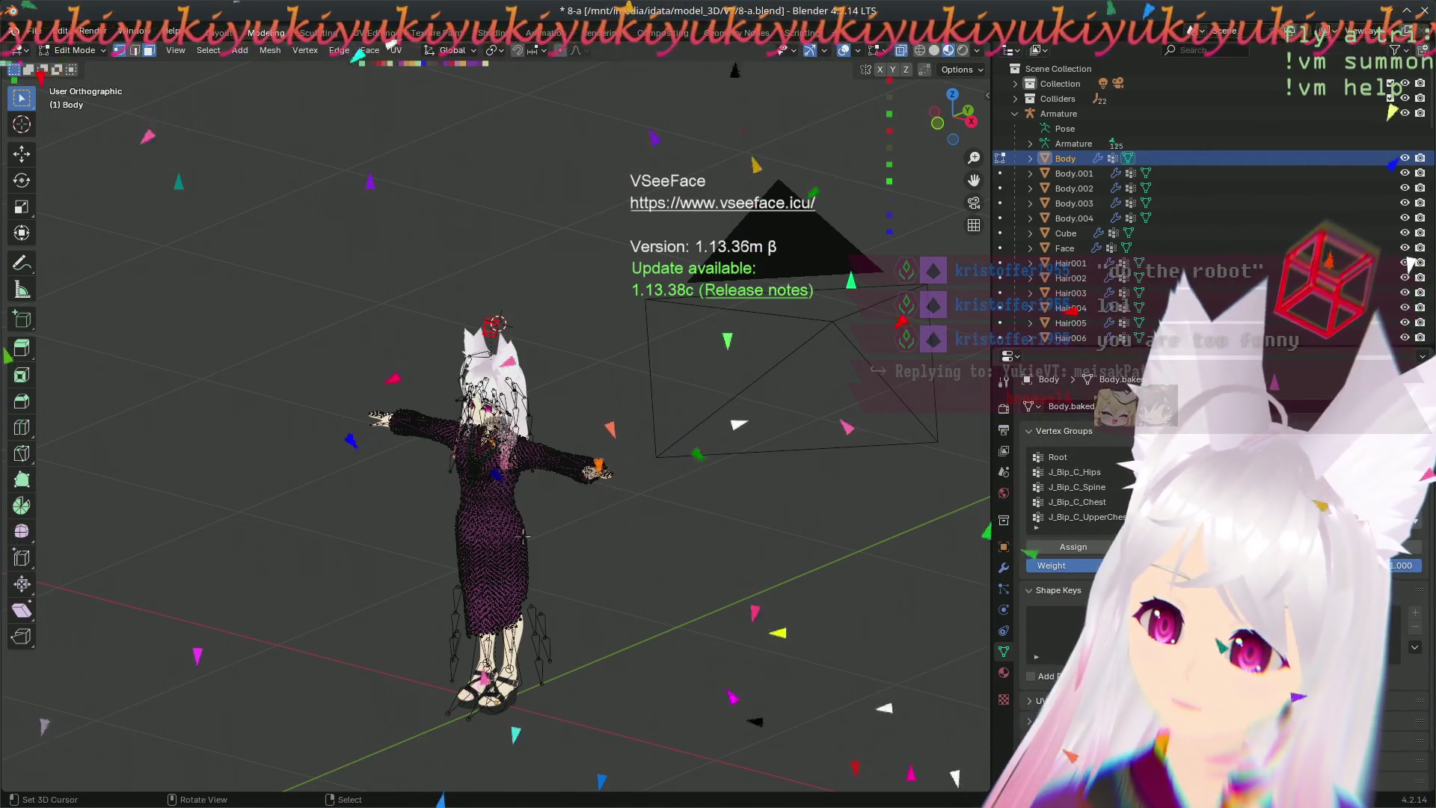
pyautogui.scroll(6, 499, 417)
# - Orbit to a level head-on view of the character and select the chosen vertex group's vertices
pyautogui.moveTo(773, 498); pyautogui.dragTo(811, 610, button='middle')
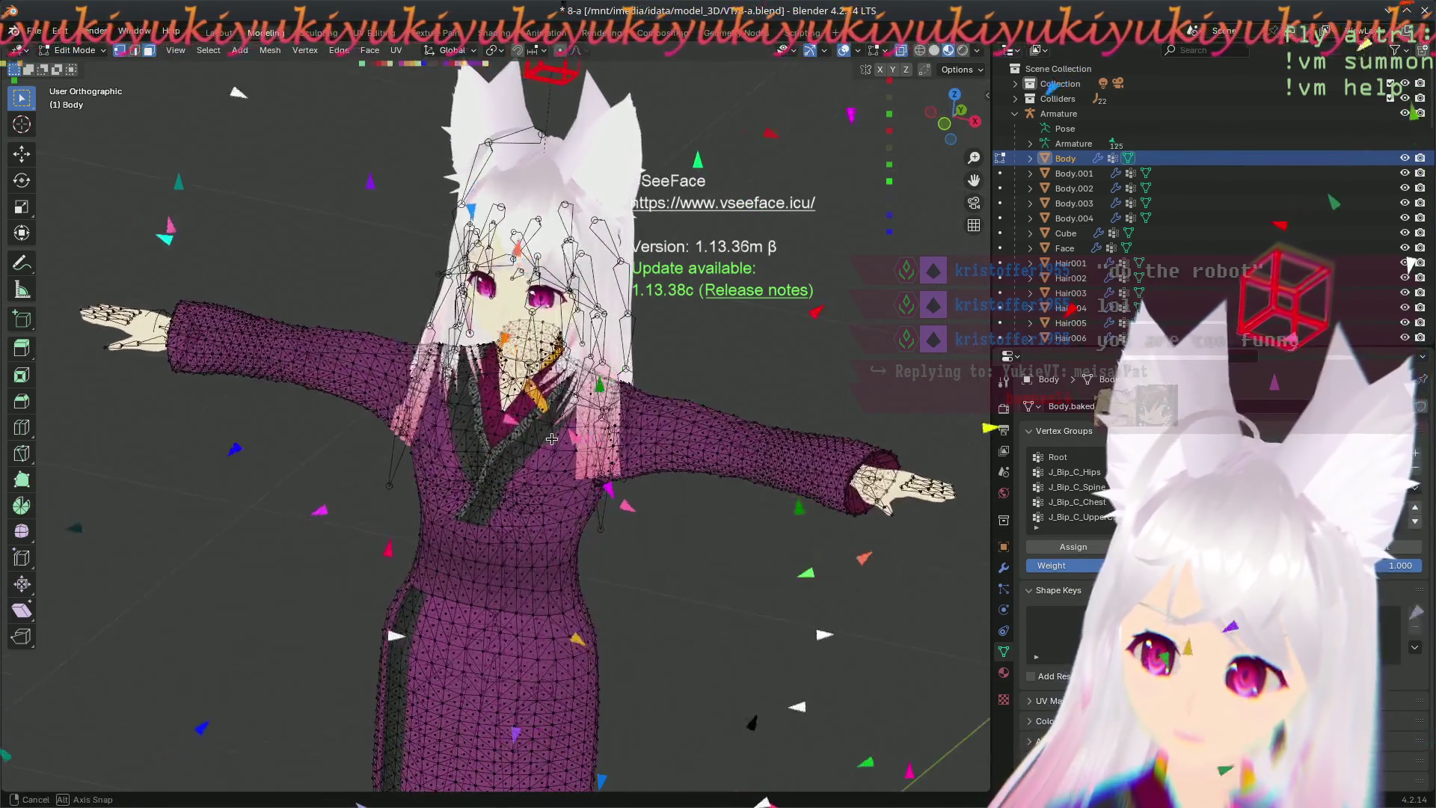
pyautogui.moveTo(464, 429); pyautogui.dragTo(523, 448, button='middle')
pyautogui.scroll(1, 534, 543)
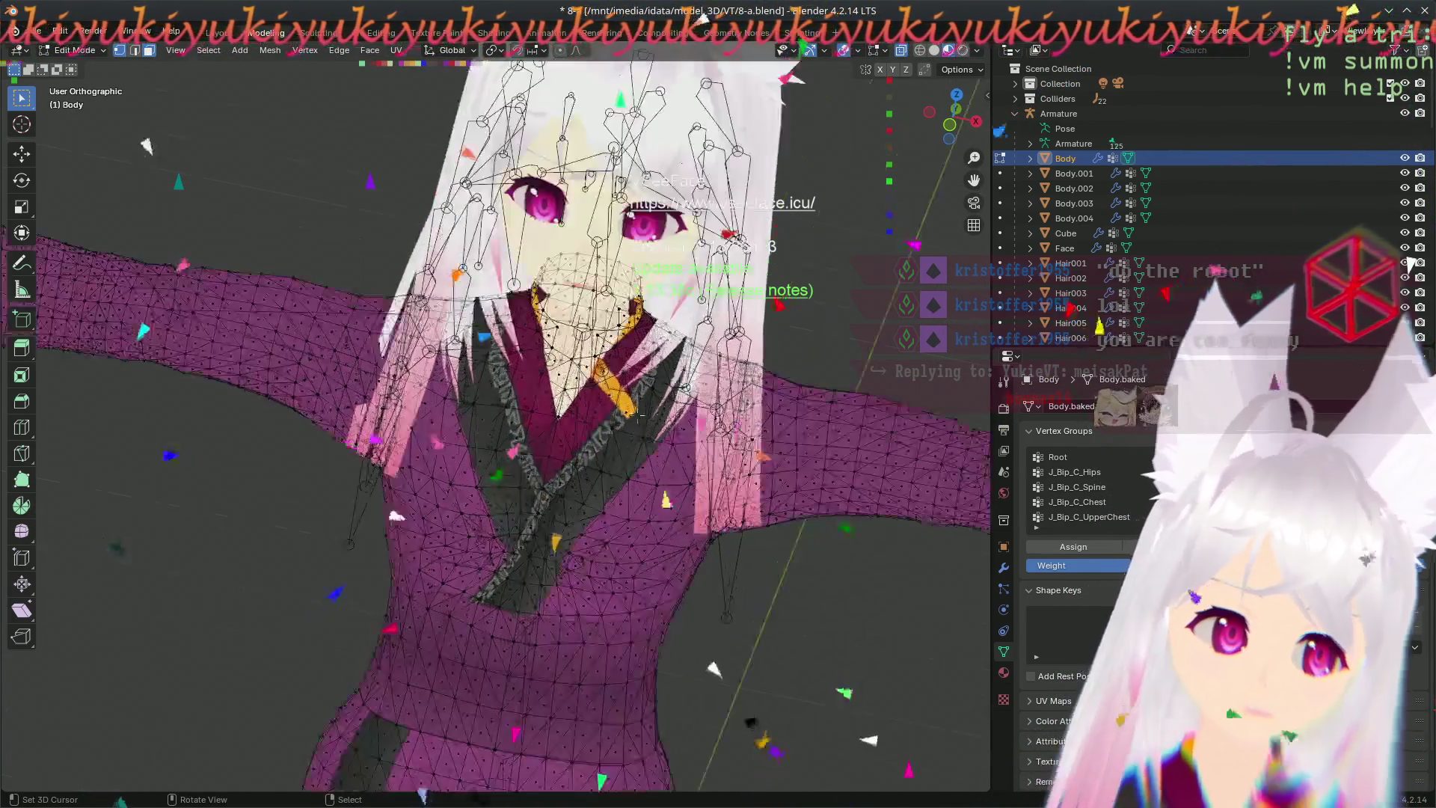
pyautogui.scroll(1, 534, 543)
pyautogui.scroll(2, 534, 544)
pyautogui.moveTo(532, 544); pyautogui.dragTo(829, 388, button='middle')
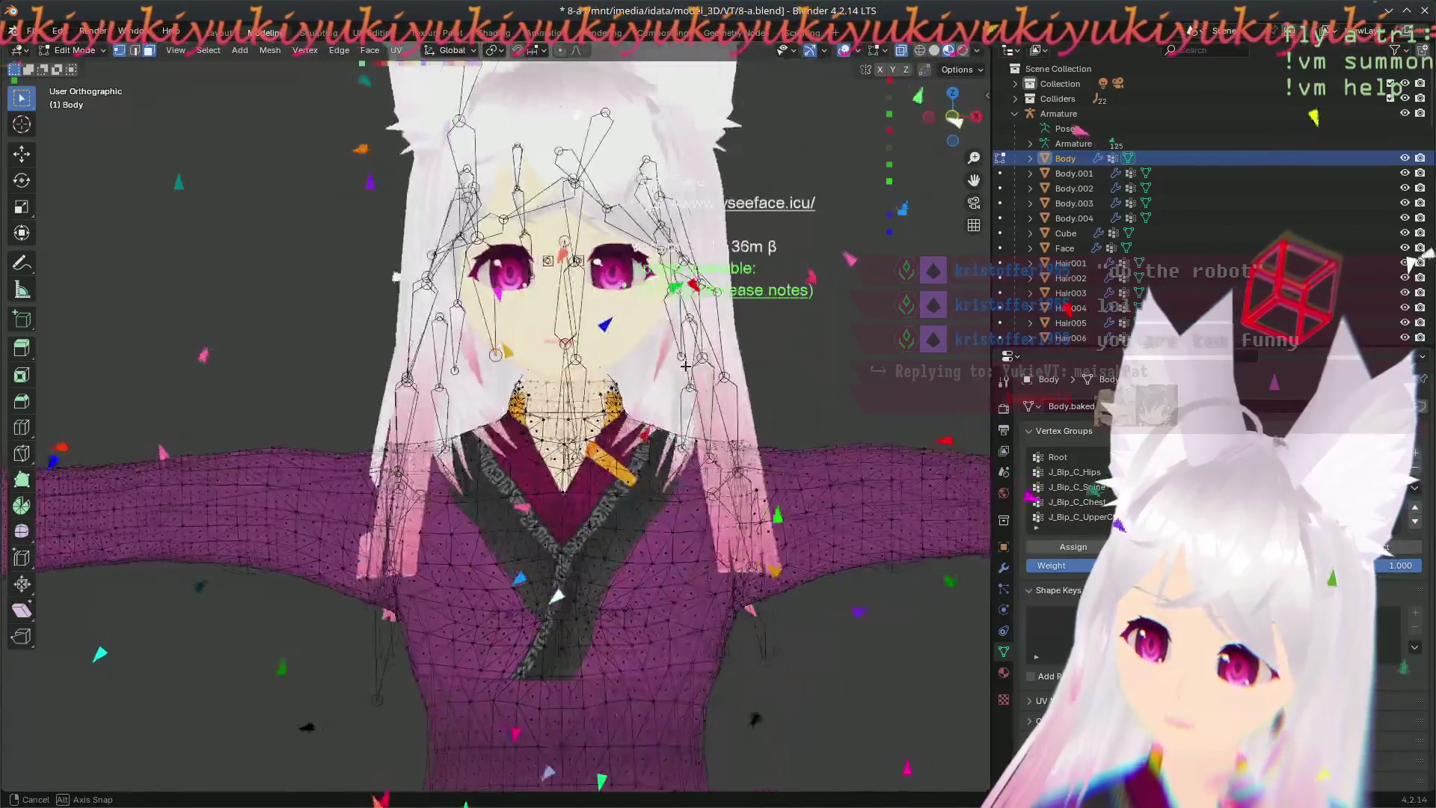
pyautogui.moveTo(828, 388)
pyautogui.mouseDown(button='middle')
pyautogui.moveTo(653, 376)
pyautogui.moveTo(652, 169)
pyautogui.mouseUp(button='middle')
pyautogui.scroll(2, 653, 378)
pyautogui.scroll(1, 652, 169)
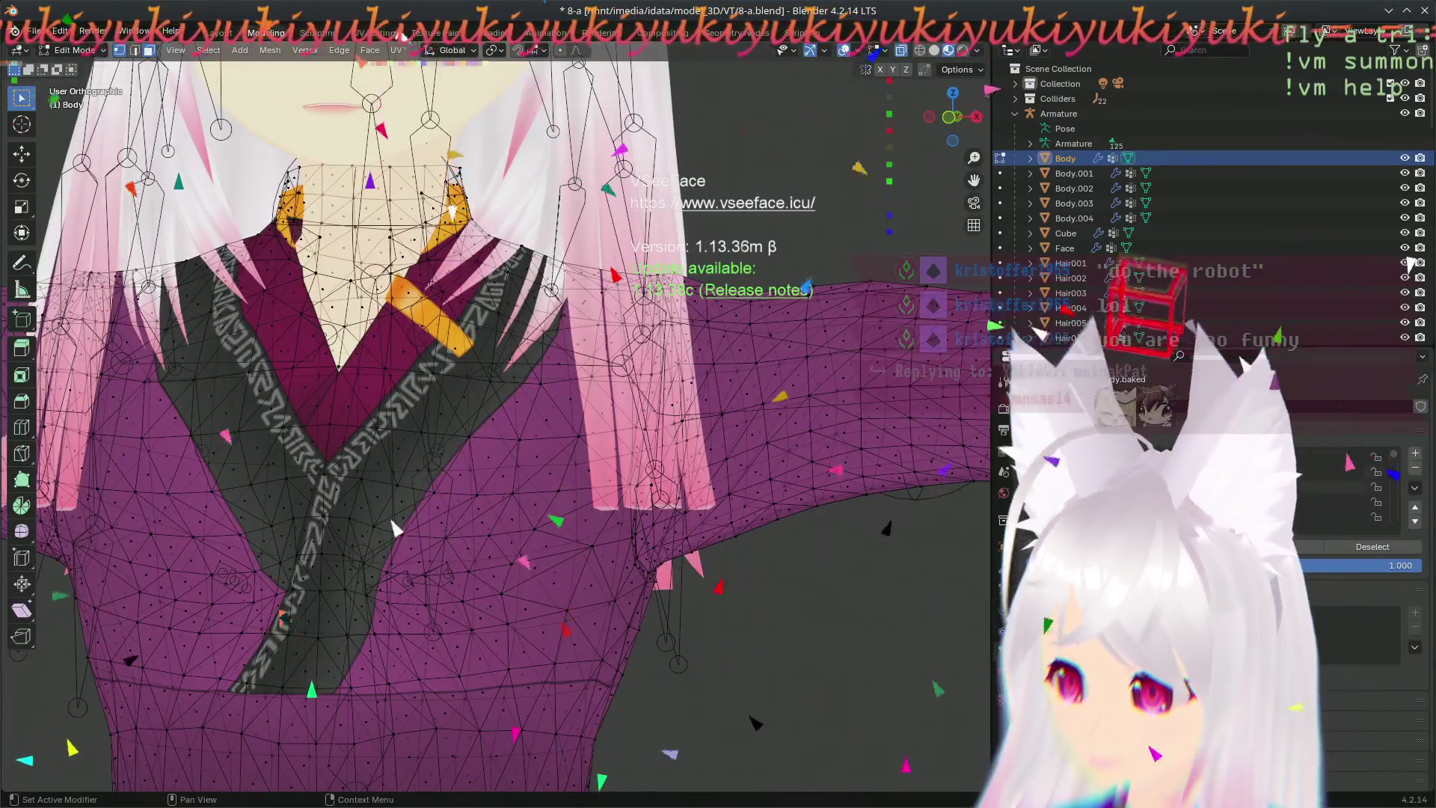
pyautogui.scroll(-2, 1110, 483)
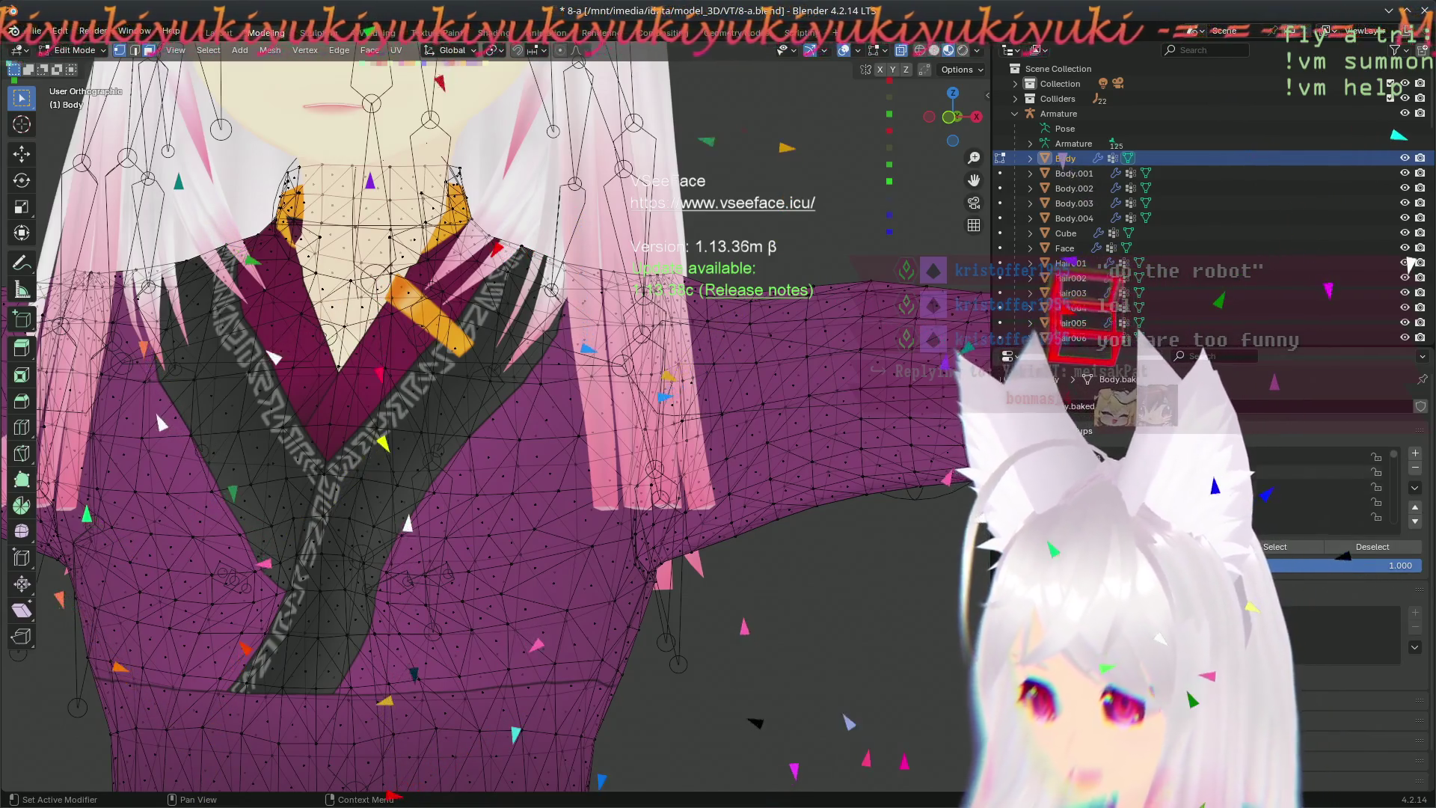
pyautogui.click(1277, 547)
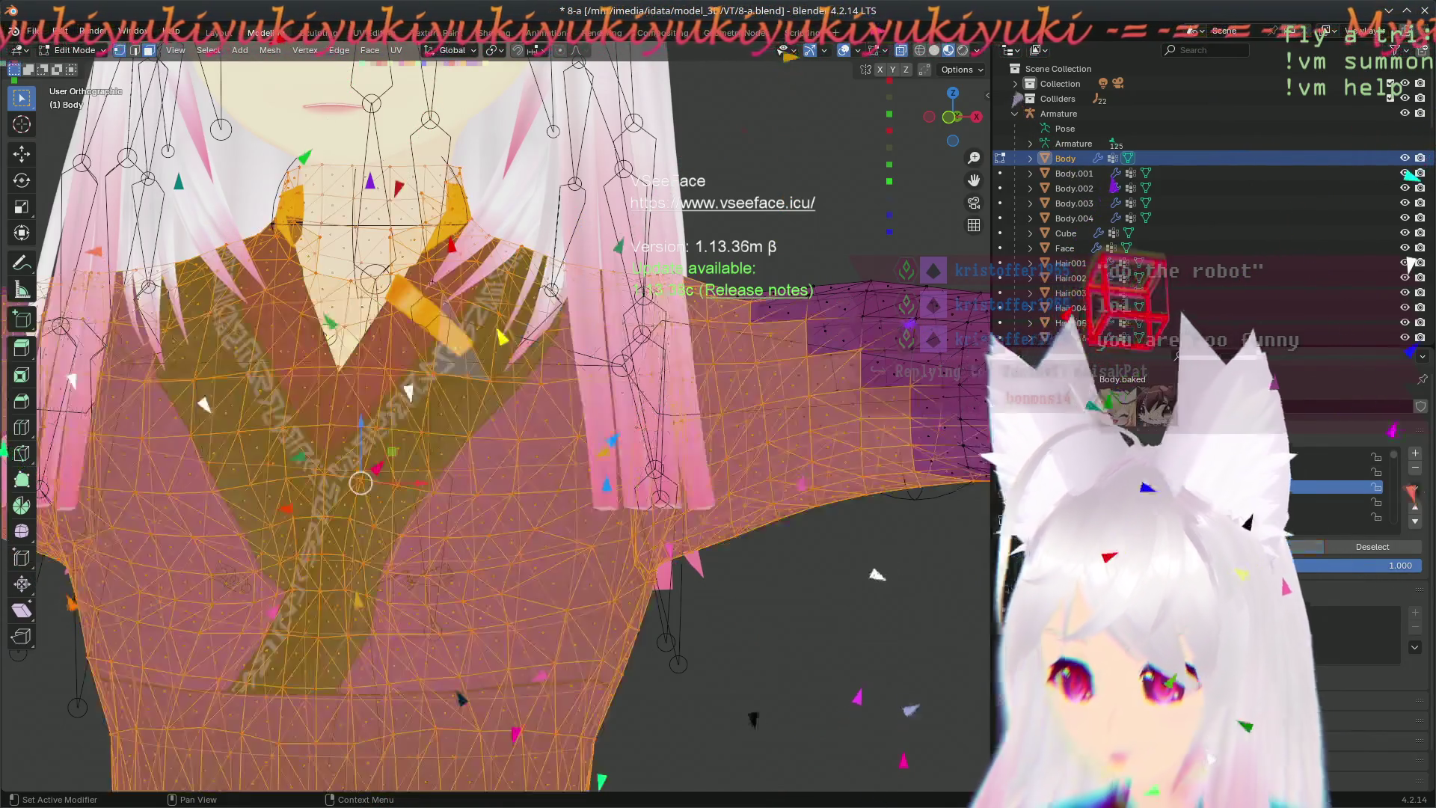
pyautogui.scroll(-3, 543, 443)
pyautogui.scroll(5, 544, 441)
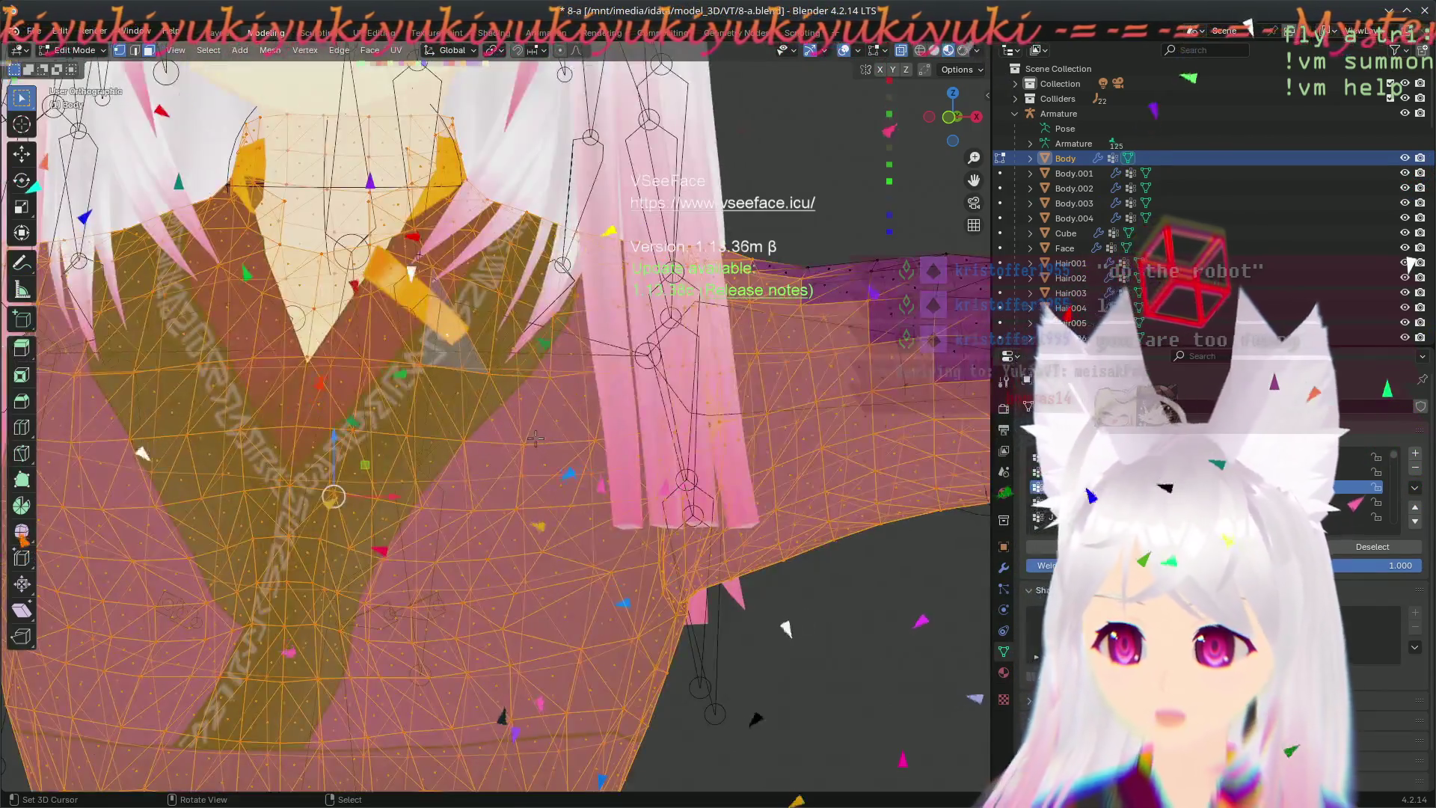
# - Select and clear the chest group's vertices, then select and deselect the linked chest patch
pyautogui.click(1373, 546)
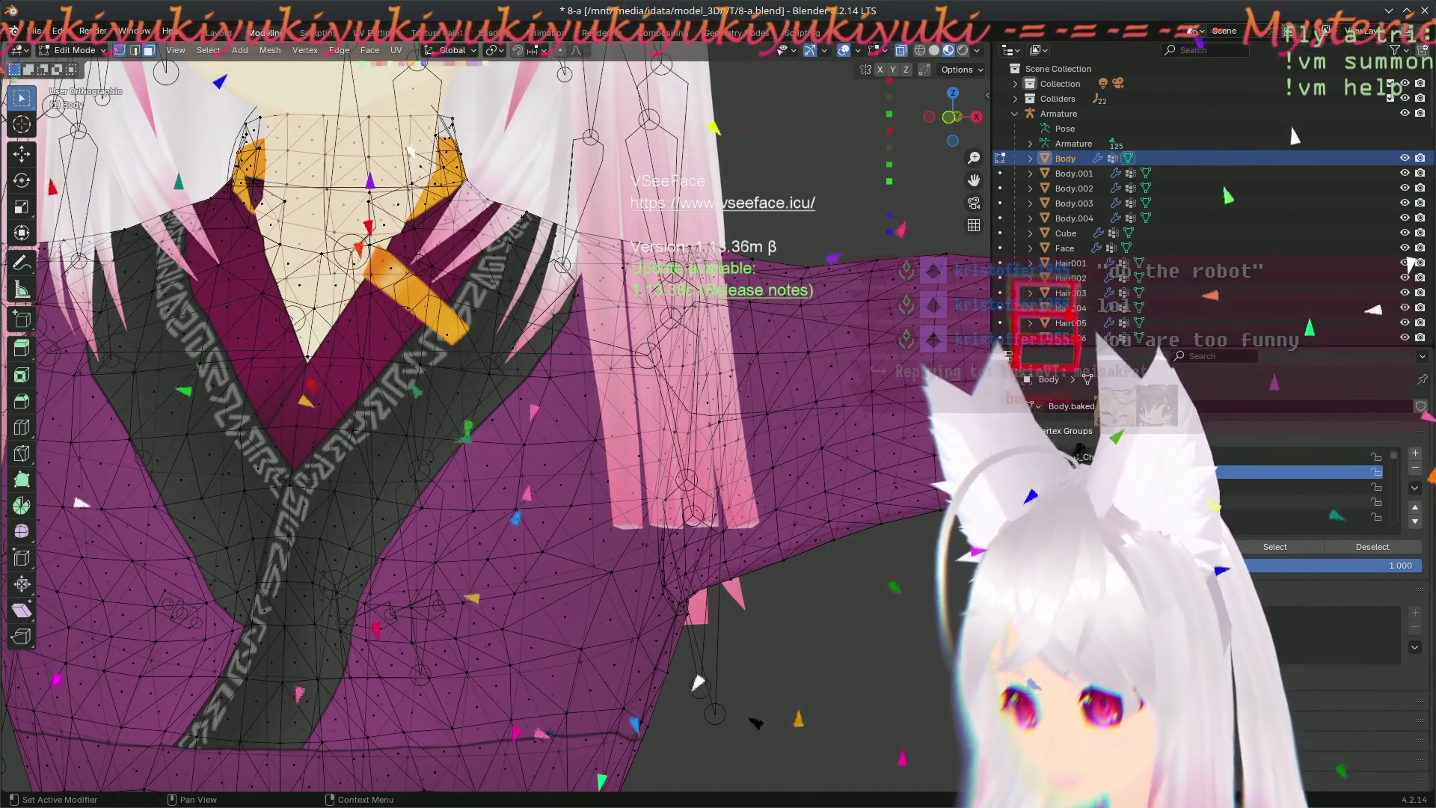
pyautogui.click(1284, 554)
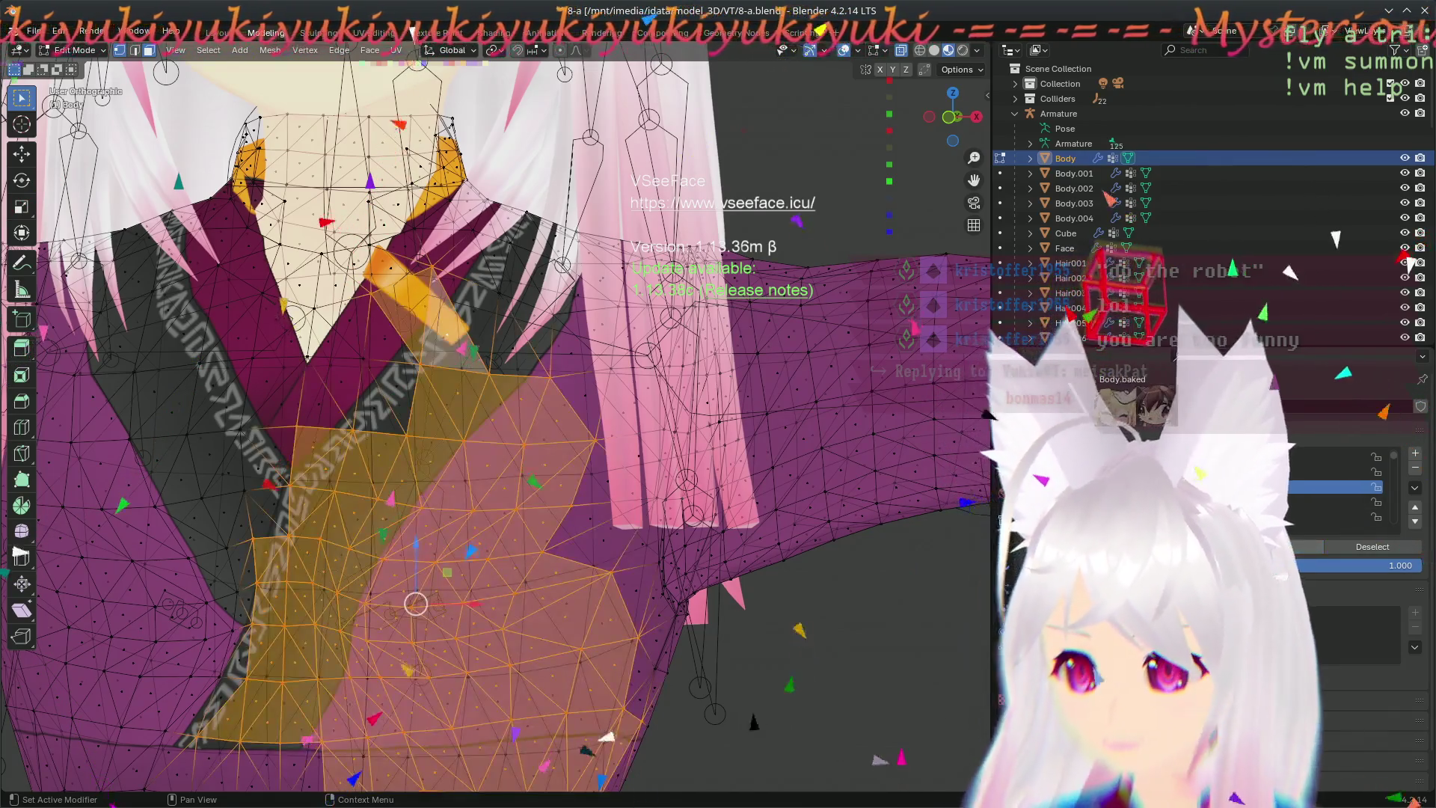
pyautogui.hotkey('alt', 'a')
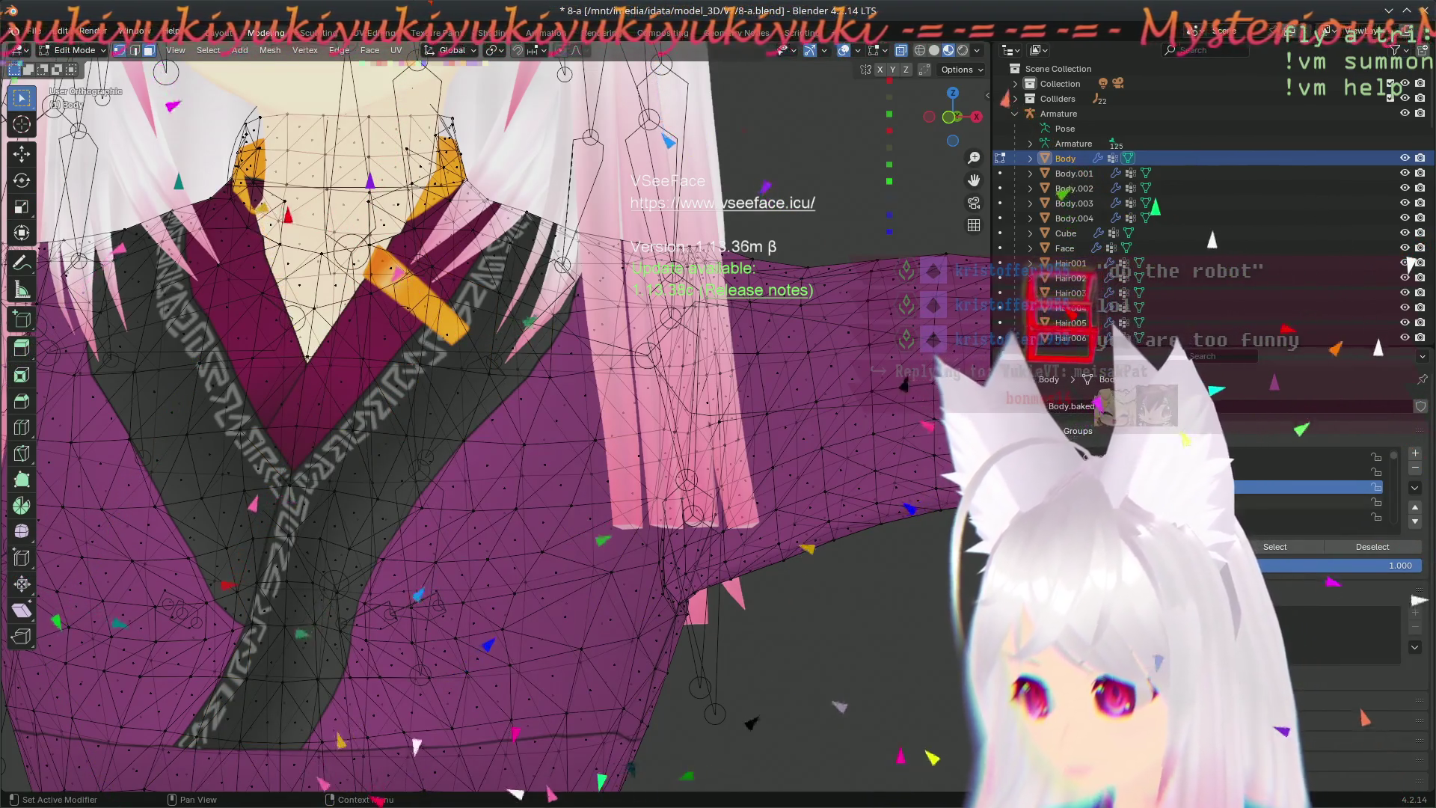
pyautogui.press('l')
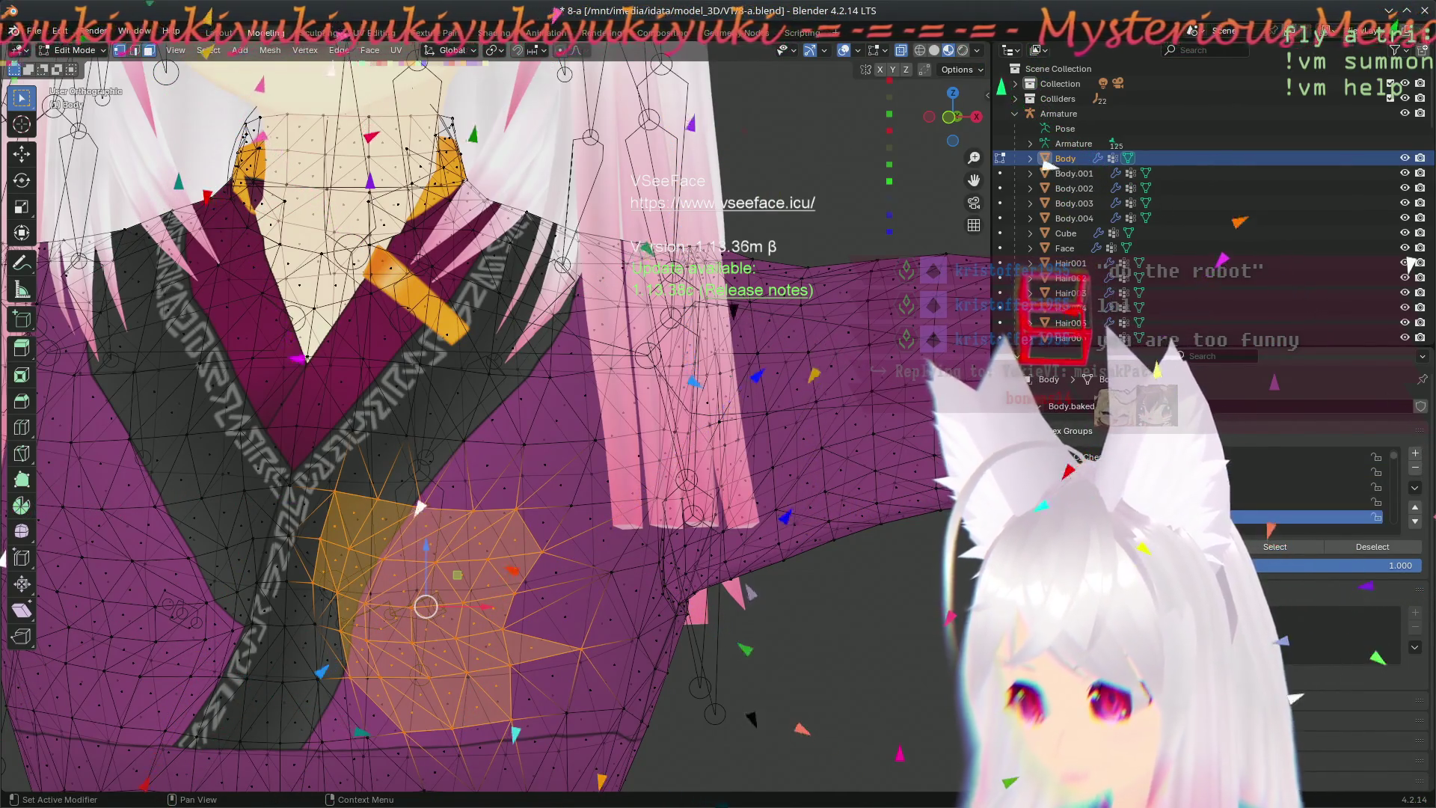
pyautogui.hotkey('shift', 'l')
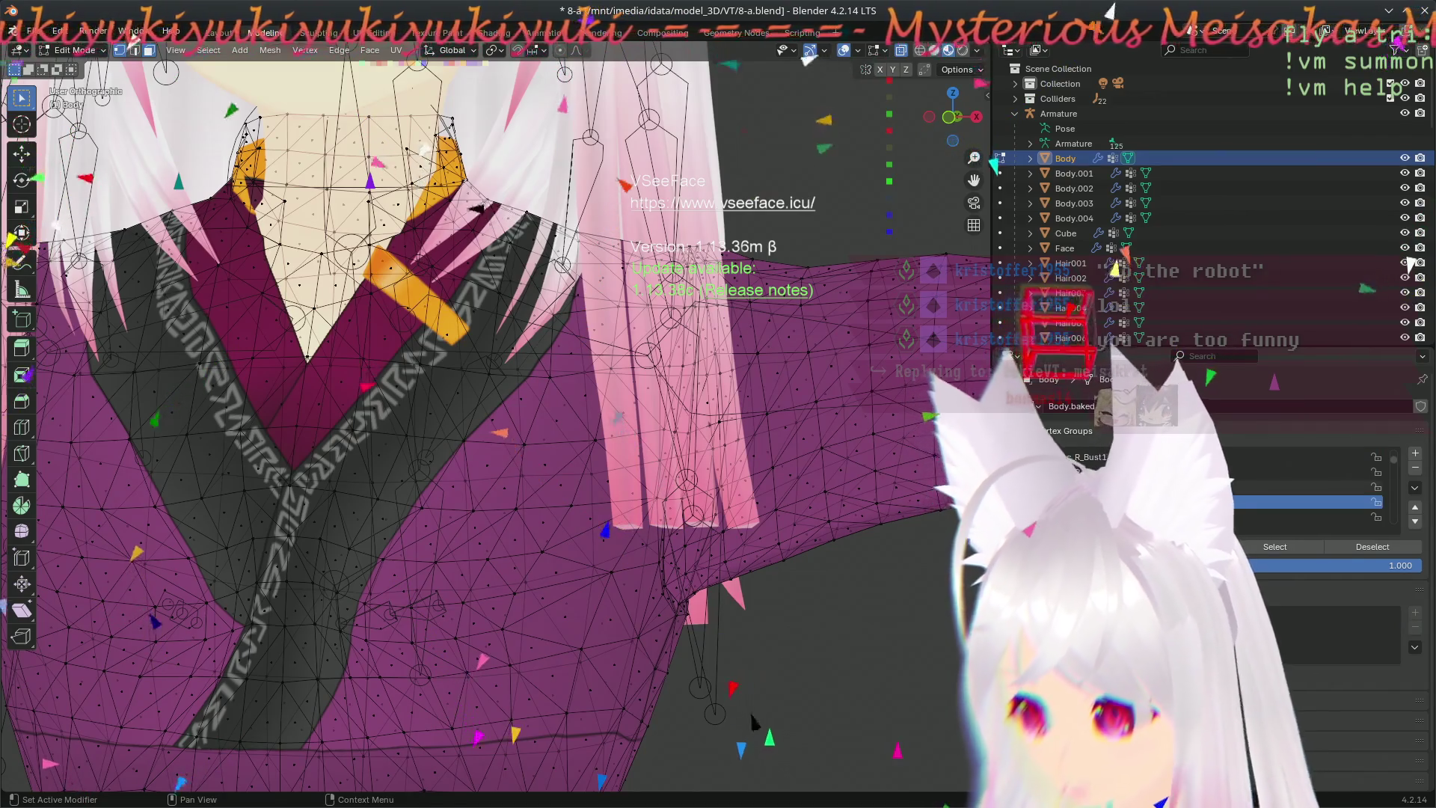
# - Reselect the chest group's vertices and bring up the interaction mode menu
pyautogui.click(1281, 551)
pyautogui.moveTo(182, 190)
pyautogui.keyDown('shift'); pyautogui.mouseDown(button='middle')
pyautogui.moveTo(451, 357)
pyautogui.moveTo(538, 324)
pyautogui.moveTo(472, 342)
pyautogui.moveTo(571, 350)
pyautogui.moveTo(550, 338)
pyautogui.mouseUp(button='middle'); pyautogui.keyUp('shift')
pyautogui.scroll(3, 539, 324)
pyautogui.scroll(-4, 504, 343)
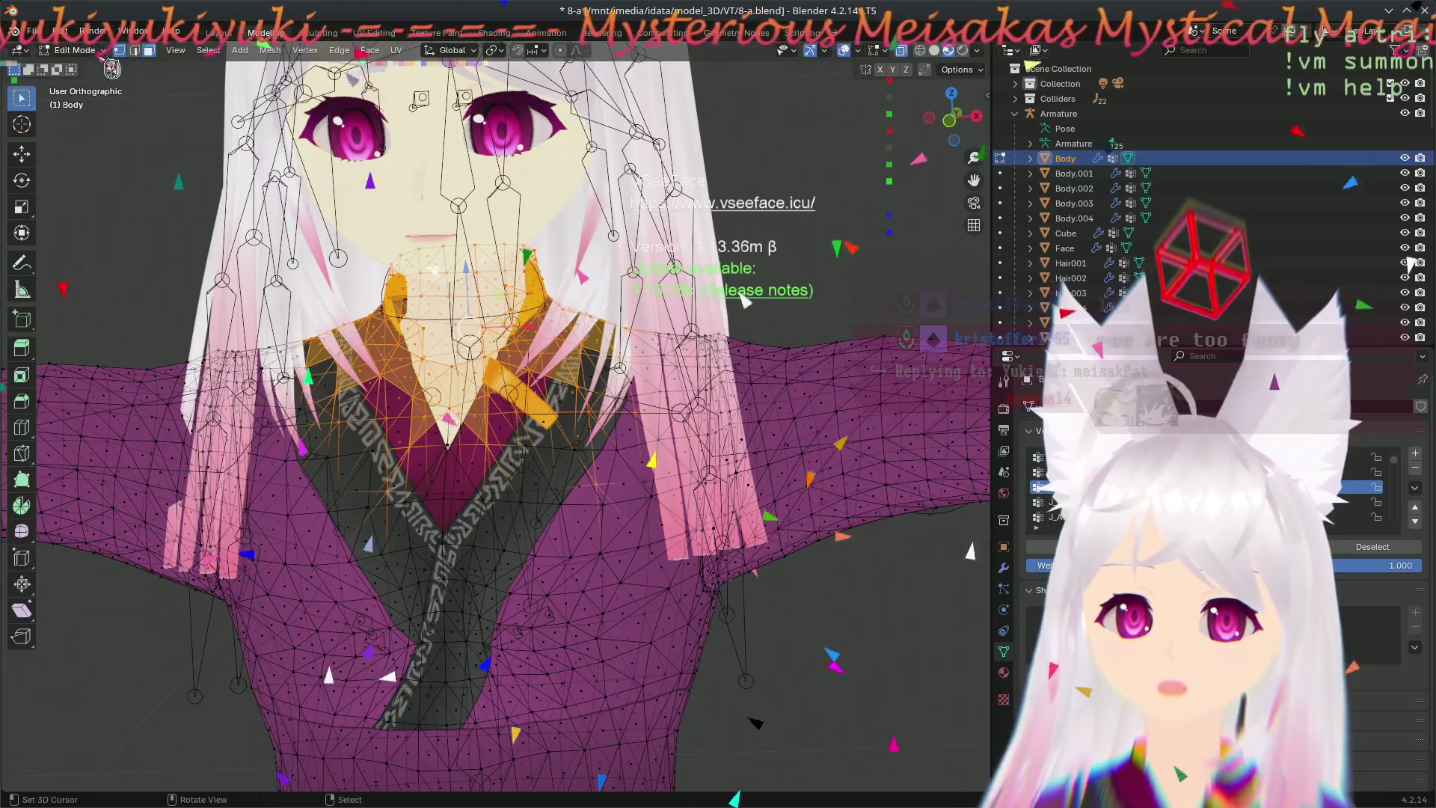
pyautogui.click(101, 50)
# - Switch the Body to Weight Paint and view the J_Bip_C_Head and J_Sec_R_Bust2 weights
pyautogui.click(84, 132)
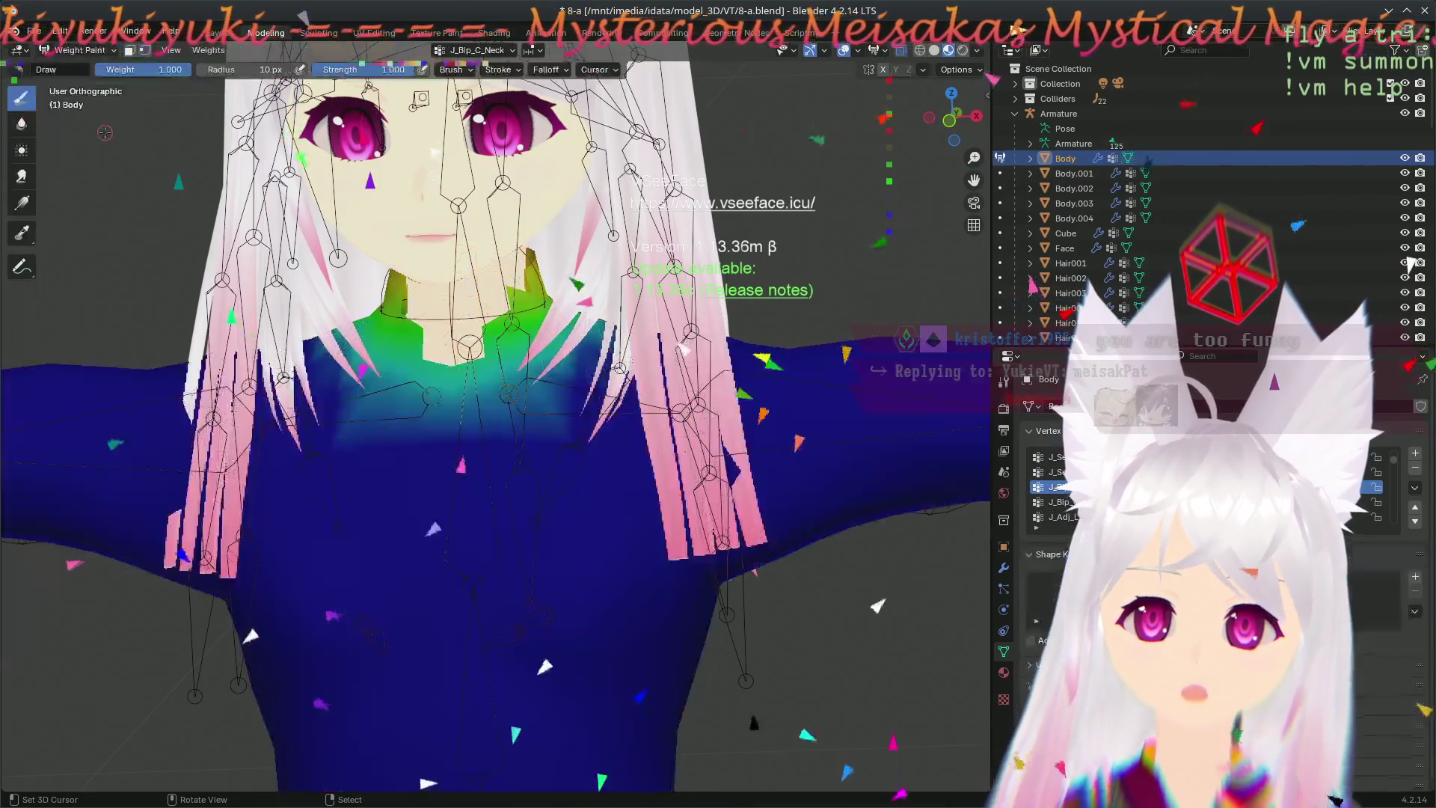
pyautogui.moveTo(628, 382)
pyautogui.mouseDown(button='middle')
pyautogui.moveTo(679, 404)
pyautogui.moveTo(591, 422)
pyautogui.mouseUp(button='middle')
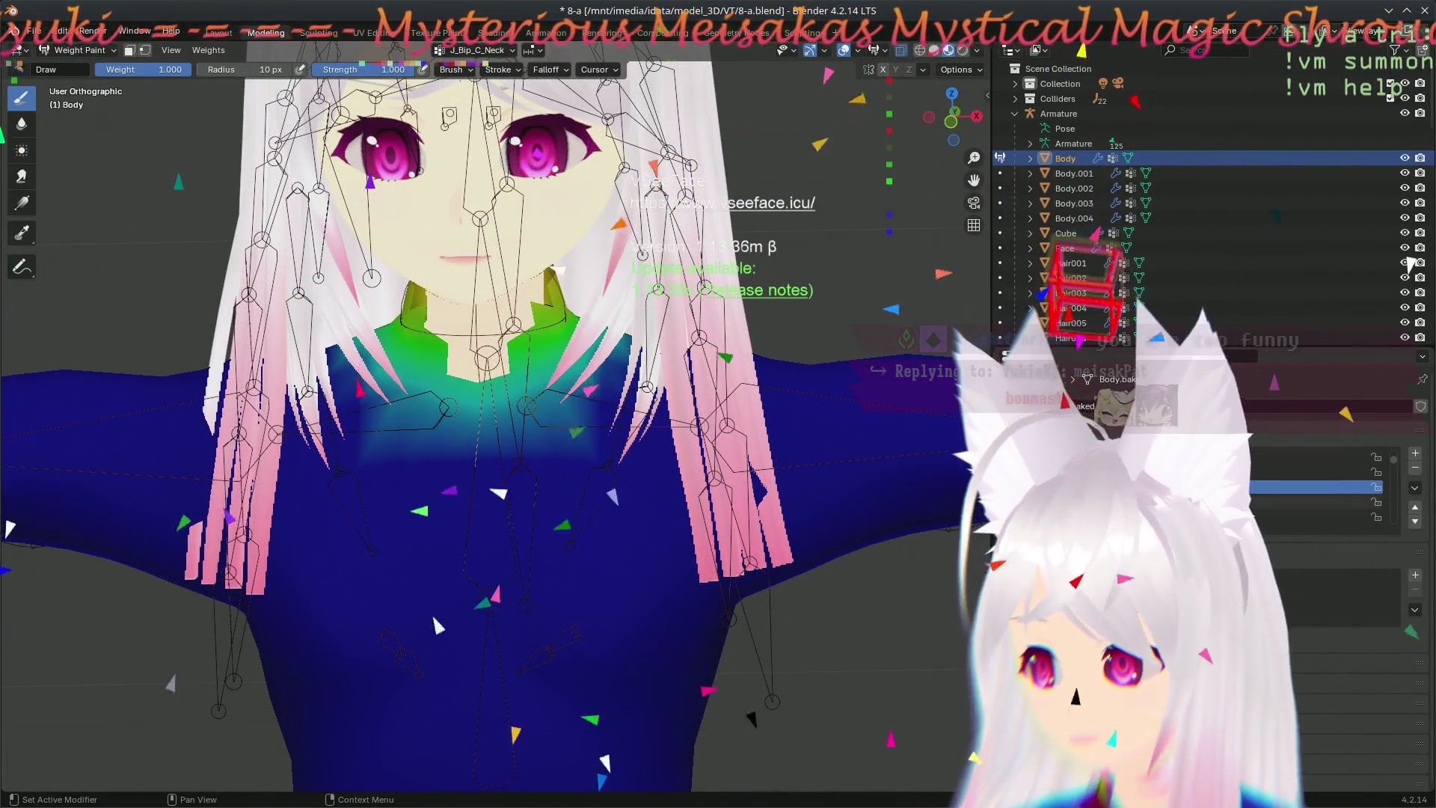
pyautogui.click(1324, 502)
pyautogui.click(1388, 472)
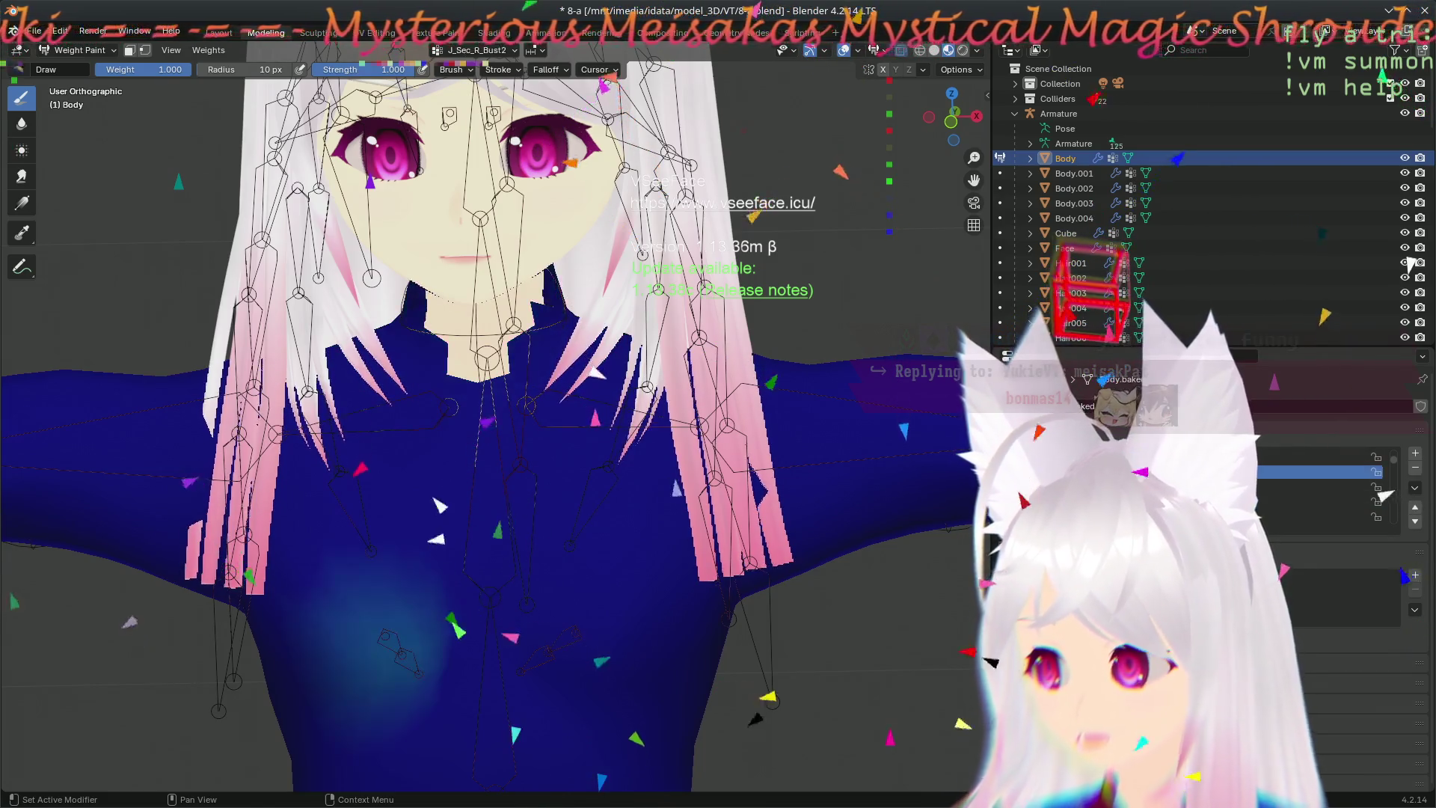
pyautogui.click(1371, 488)
pyautogui.click(1336, 502)
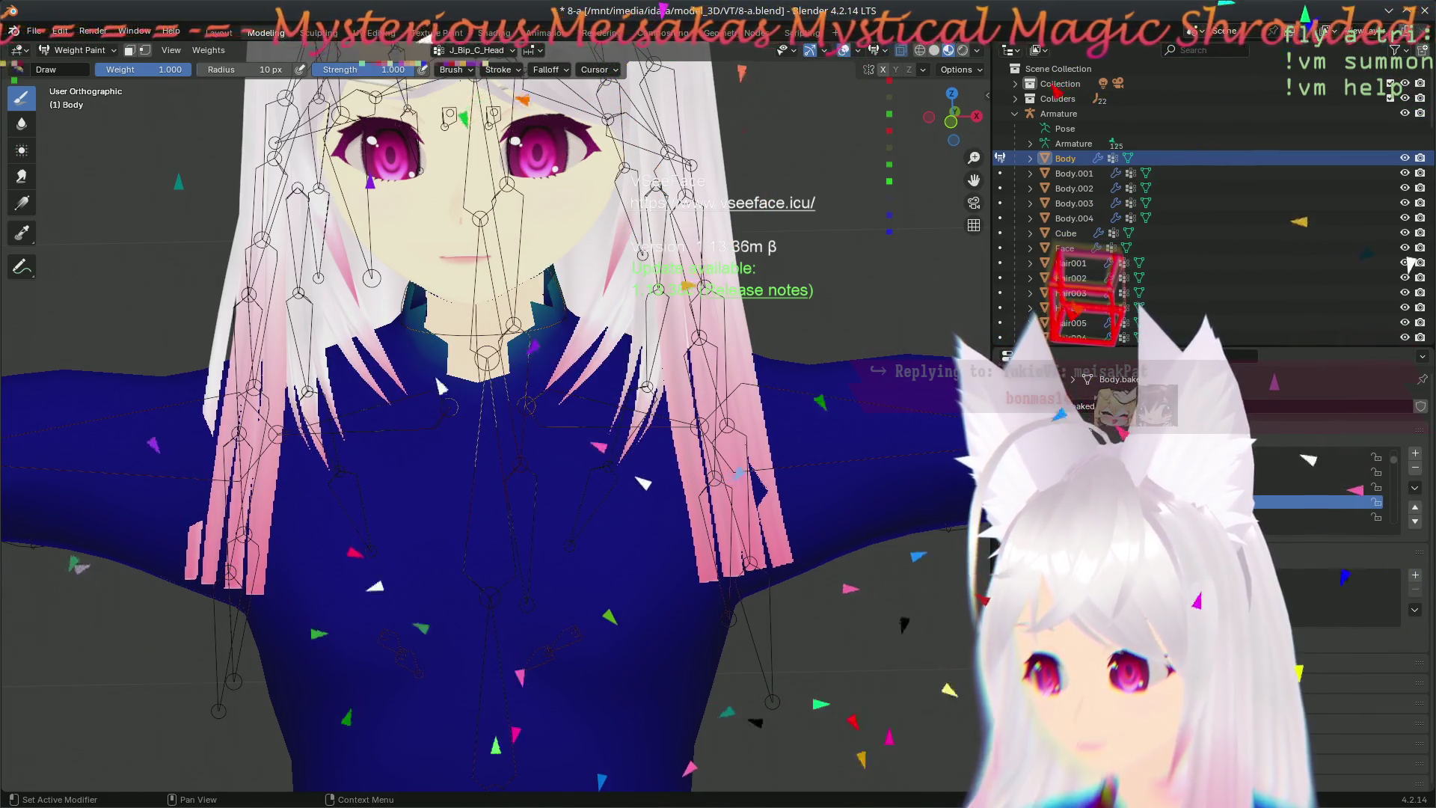
# - Compare the J_Bip_L_Shoulder and J_Bip_L_UpperArm weights, then save the file
pyautogui.click(1346, 472)
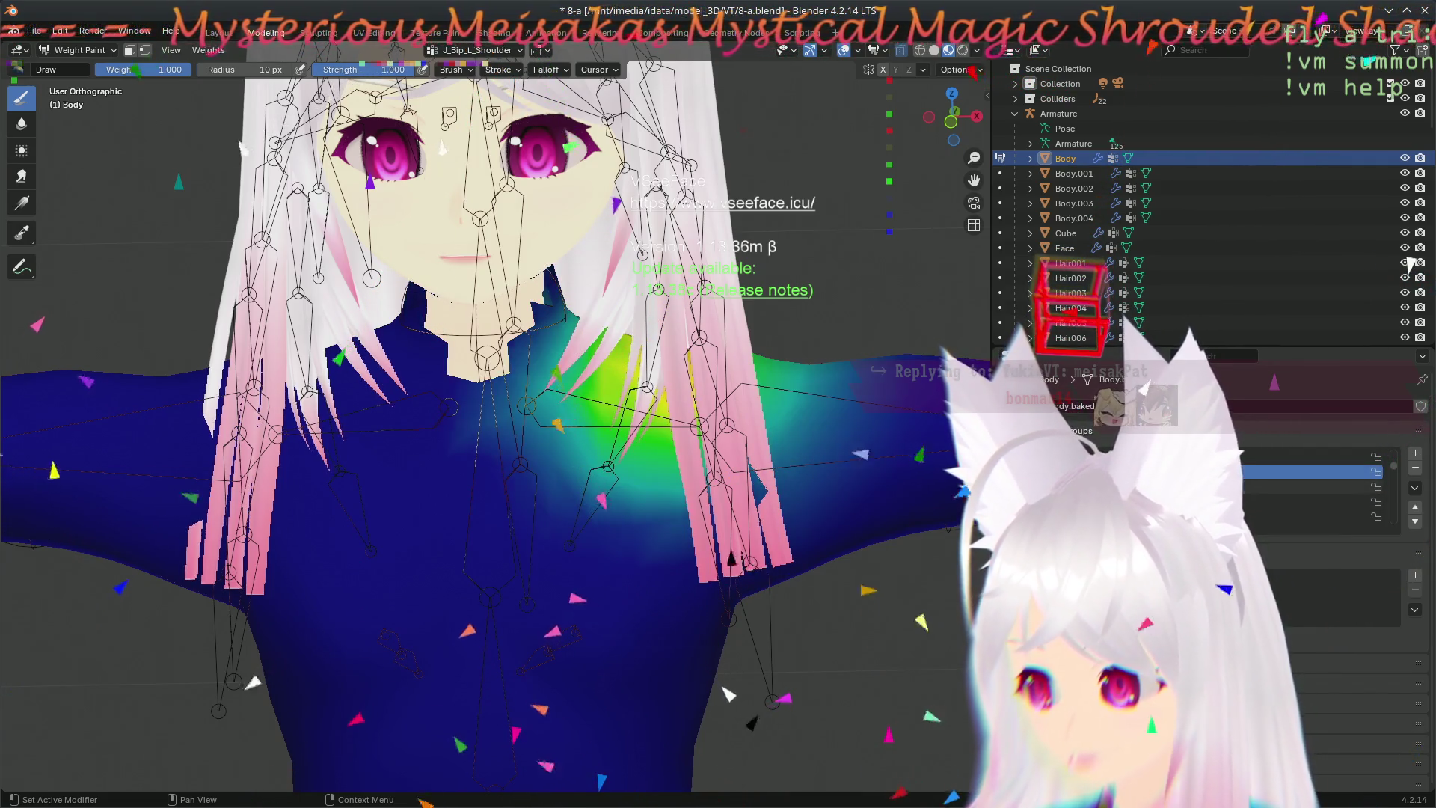
pyautogui.click(1347, 488)
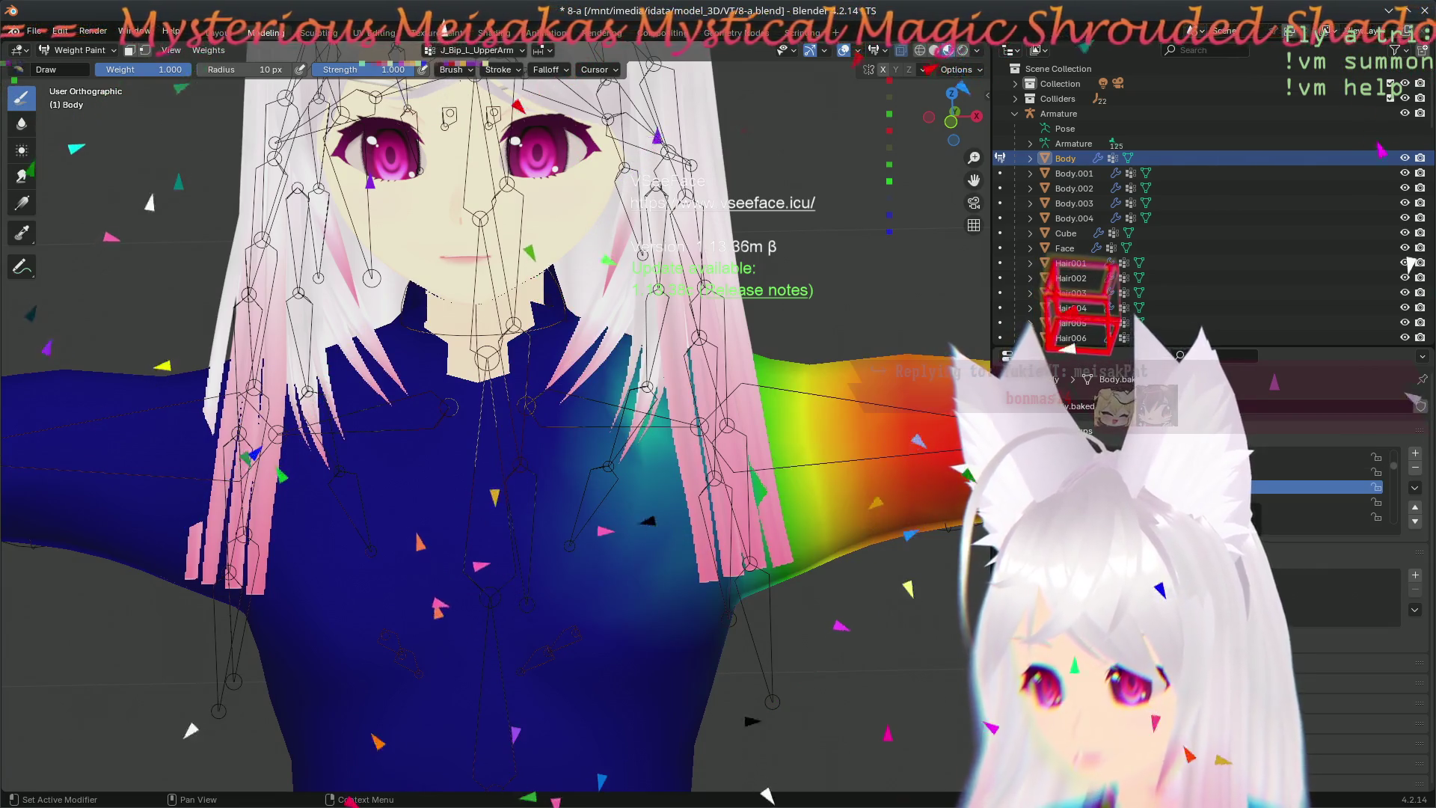
pyautogui.click(1347, 472)
pyautogui.click(1346, 488)
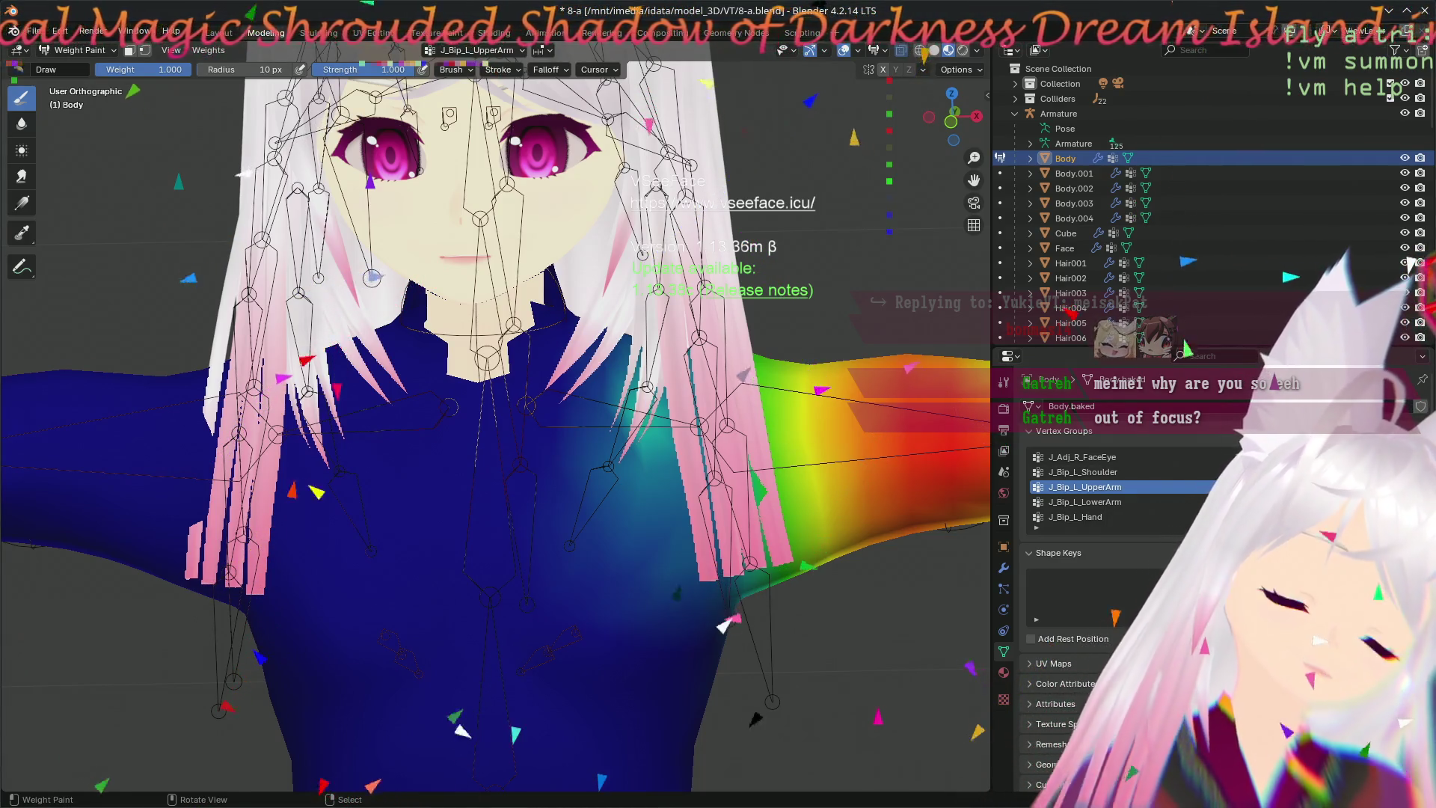
pyautogui.hotkey('ctrl', 's')
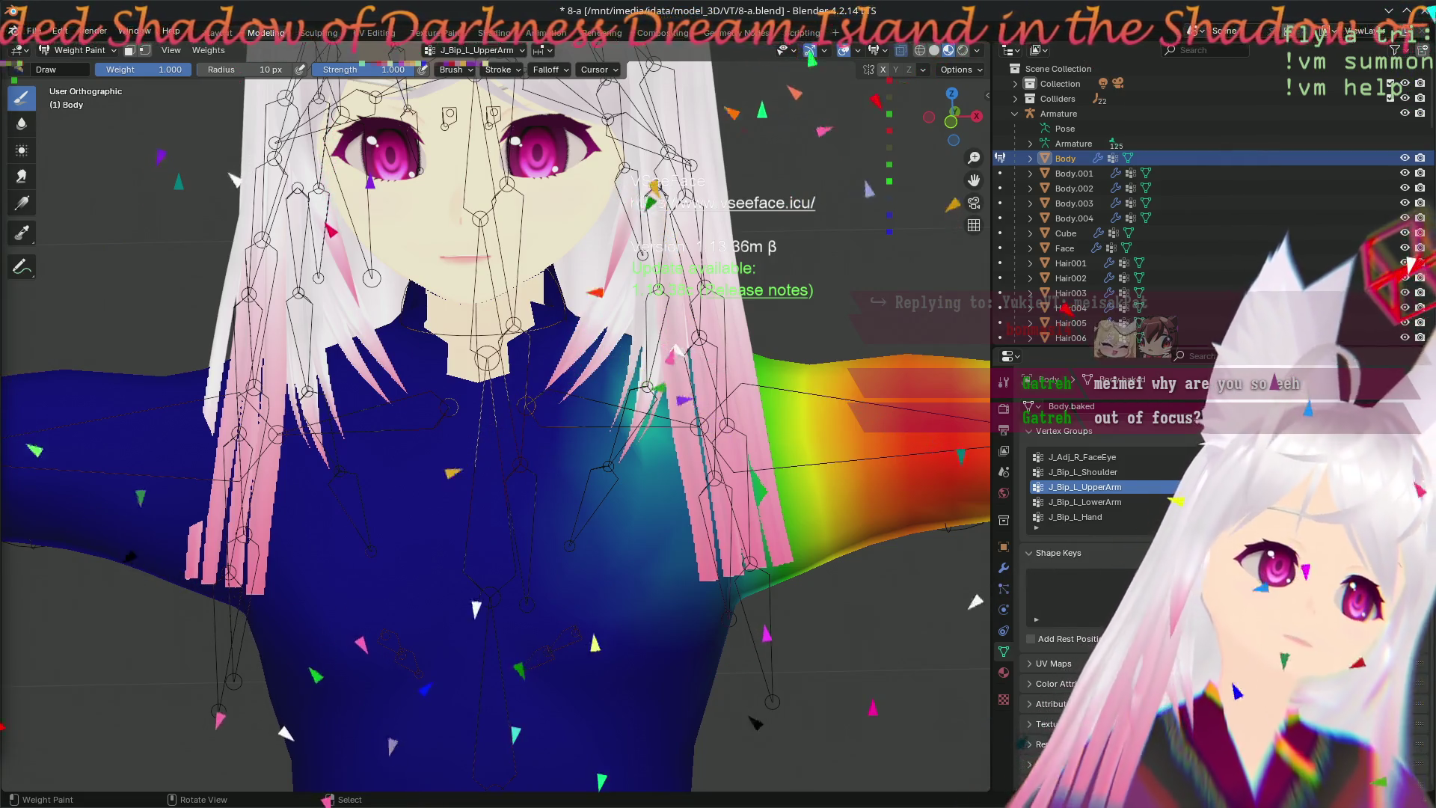
# - View the J_Bip_R_Shoulder, J_Bip_R_Ring2 and J_Bip_L_UpperLeg bone weights
pyautogui.keyDown('shift'); pyautogui.moveTo(632, 420); pyautogui.dragTo(646, 551, button='middle'); pyautogui.keyUp('shift')
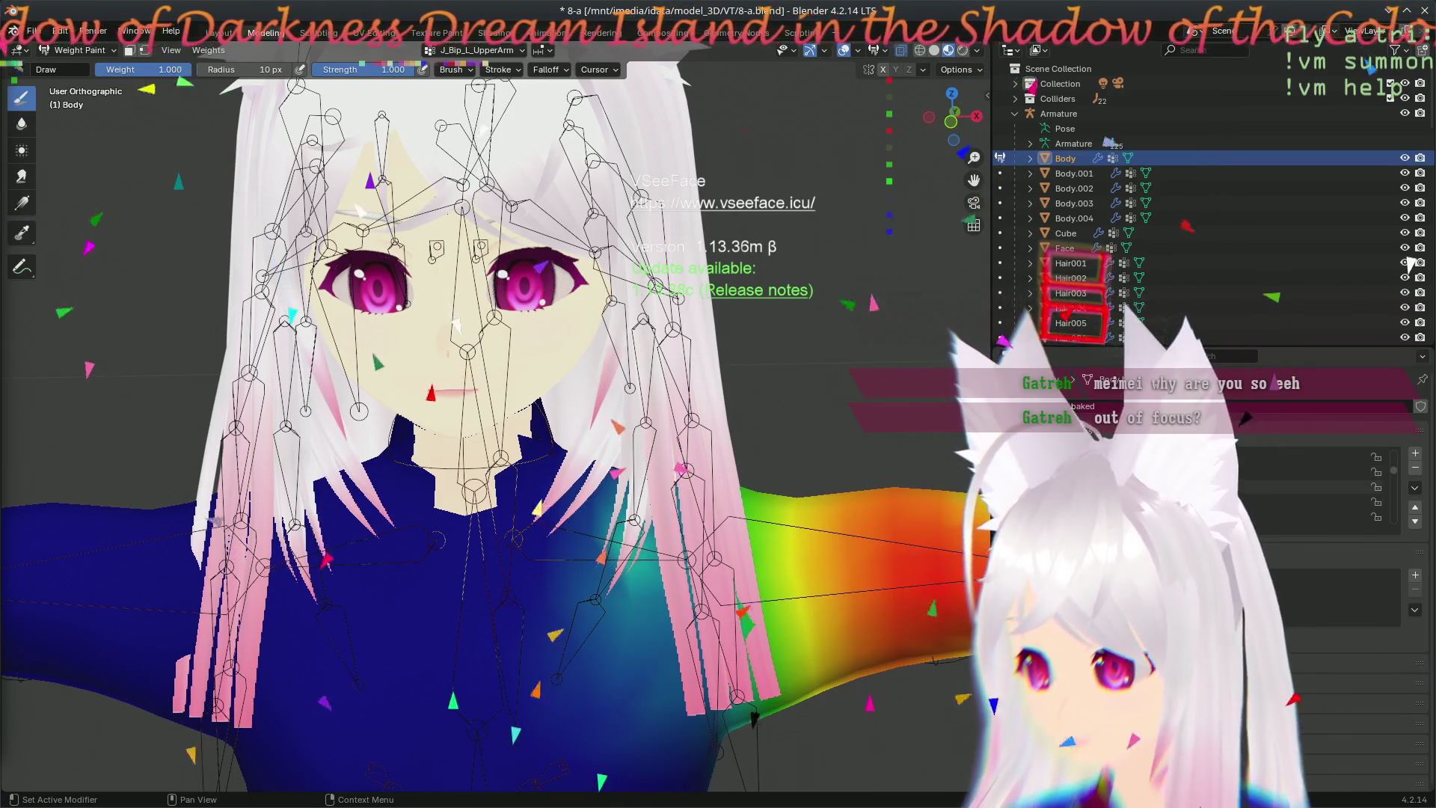
pyautogui.click(1290, 472)
pyautogui.click(1335, 517)
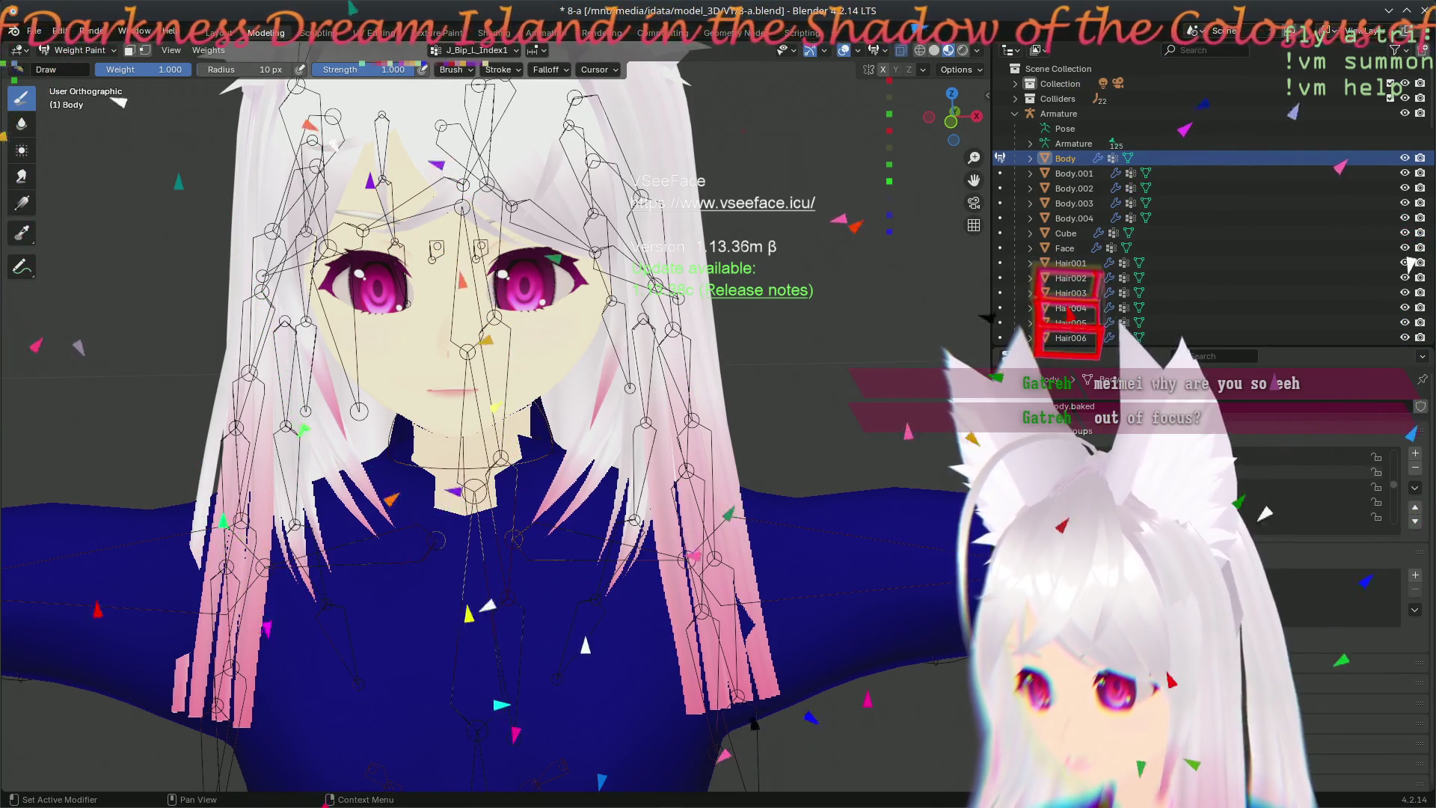
pyautogui.click(1291, 488)
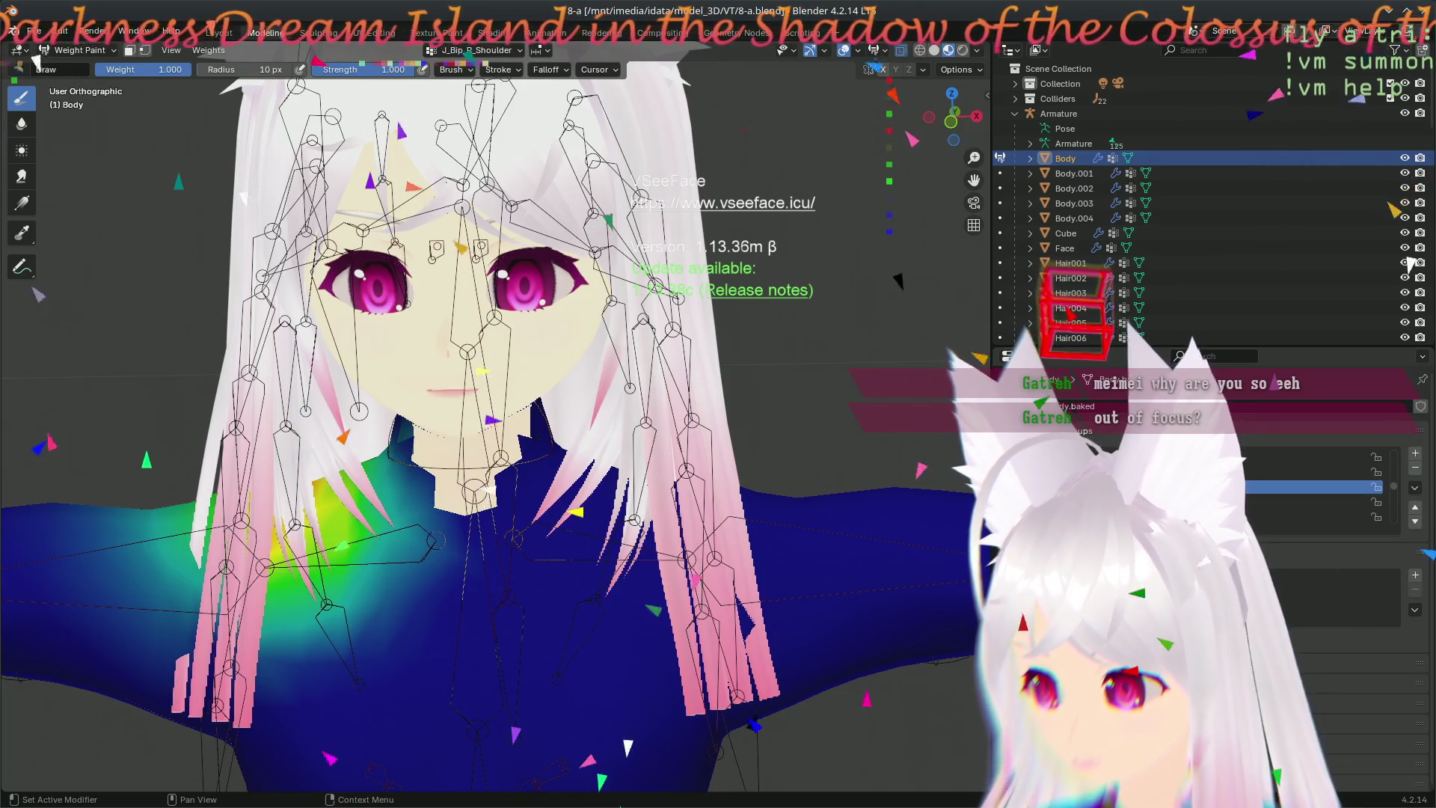
pyautogui.click(1291, 471)
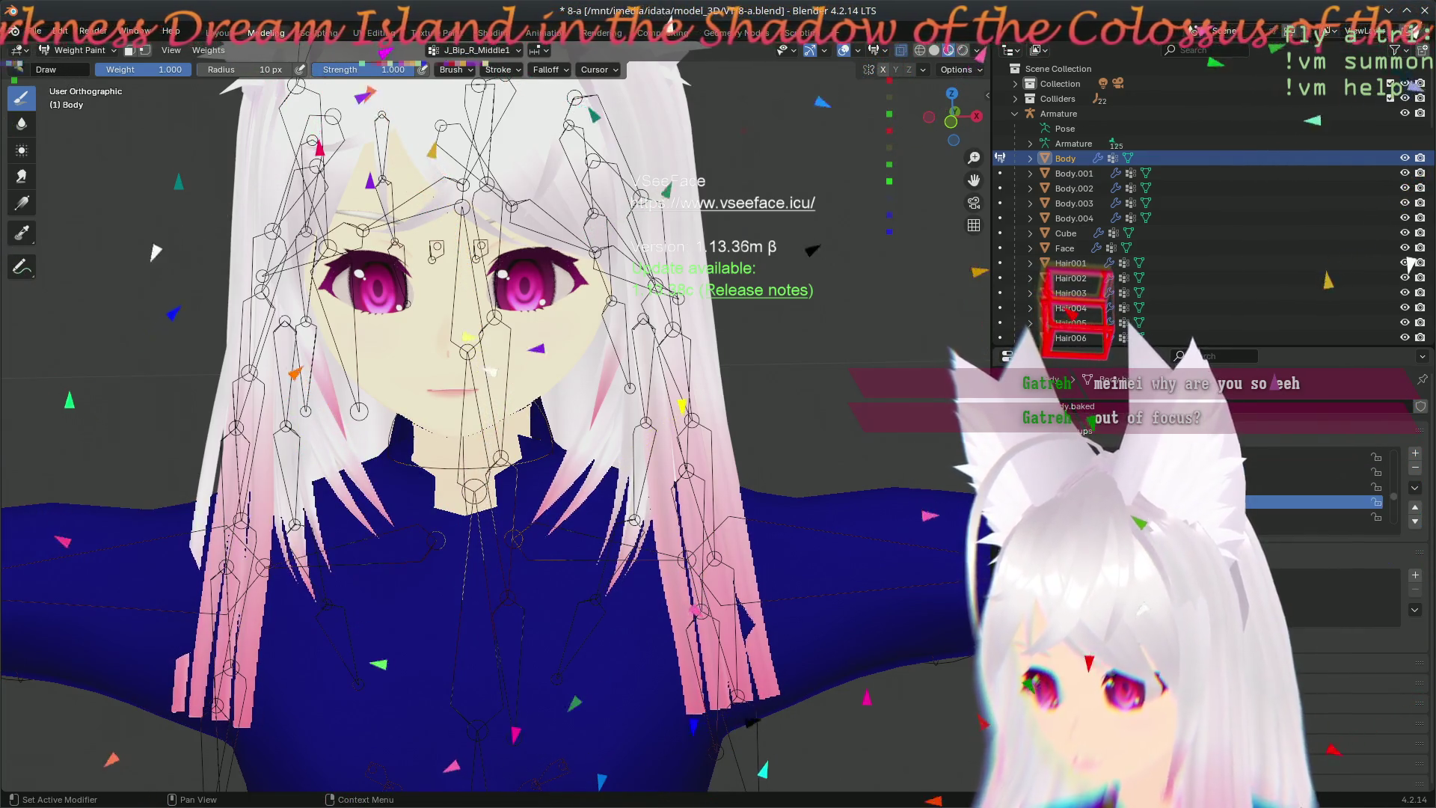
pyautogui.scroll(-3, 1291, 472)
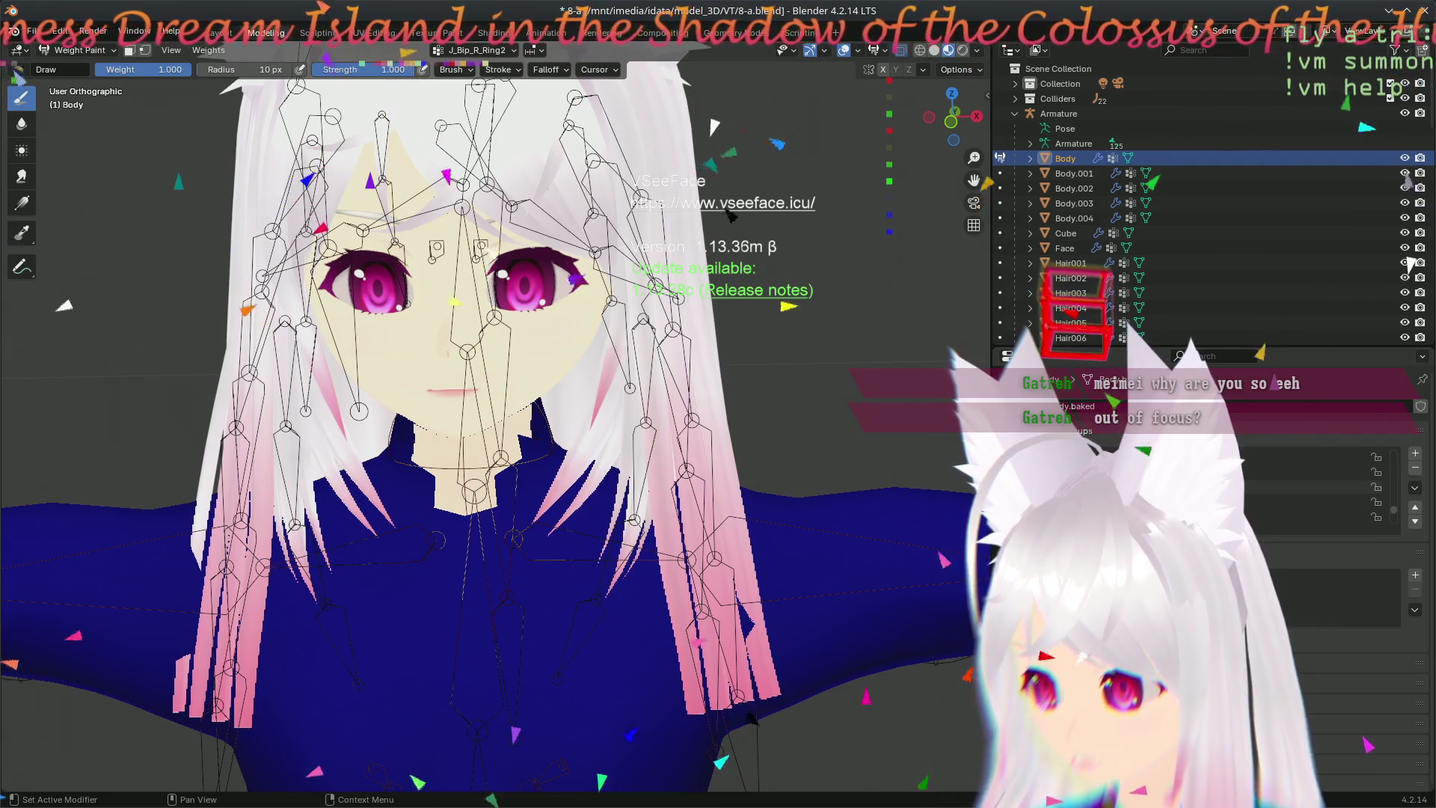
pyautogui.click(1291, 472)
pyautogui.scroll(-7, 772, 288)
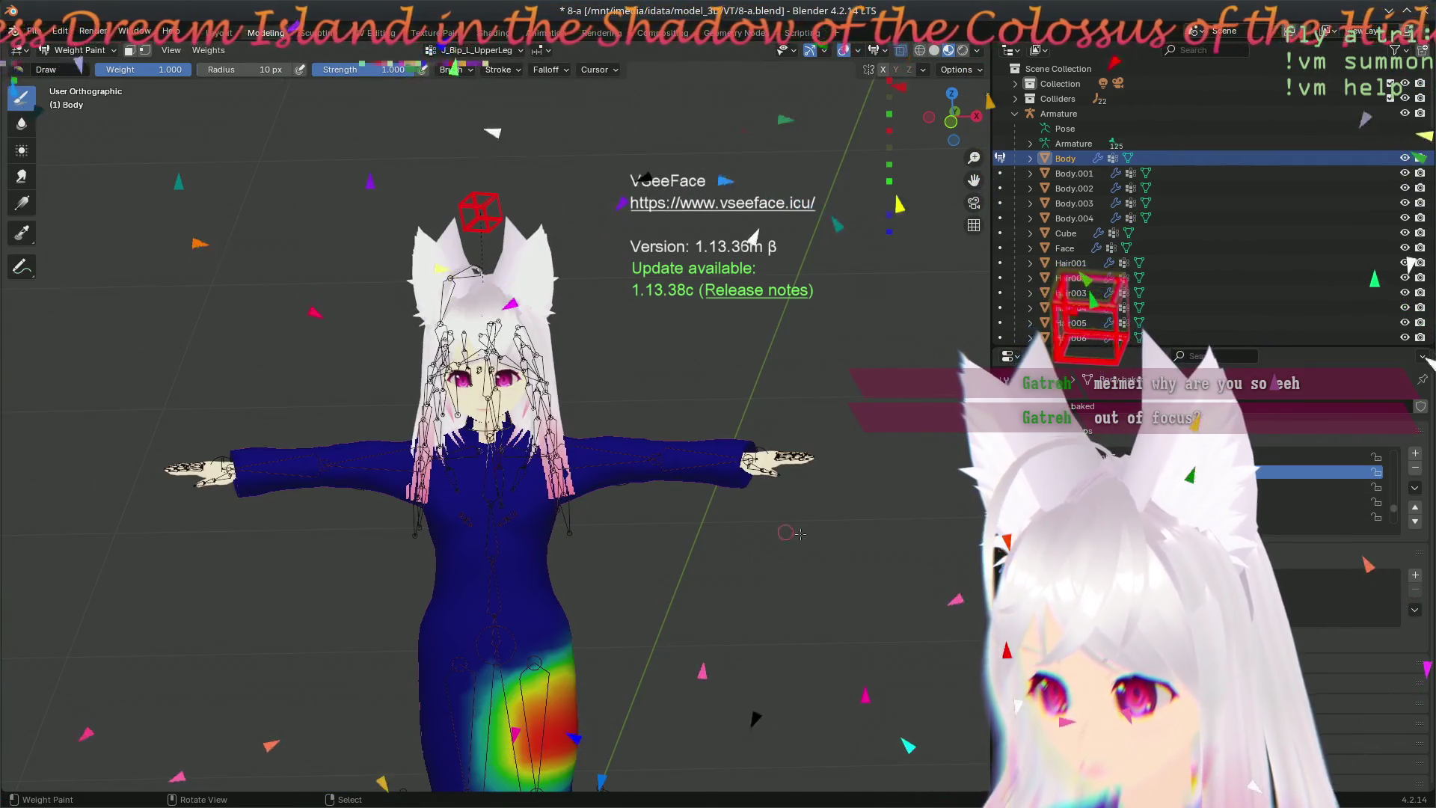
# - View J_Bip_L_Foot and J_Bip_R_LowerLeg weights, then the weightless CustomItem tran.010, .009 and .008 groups
pyautogui.click(1290, 480)
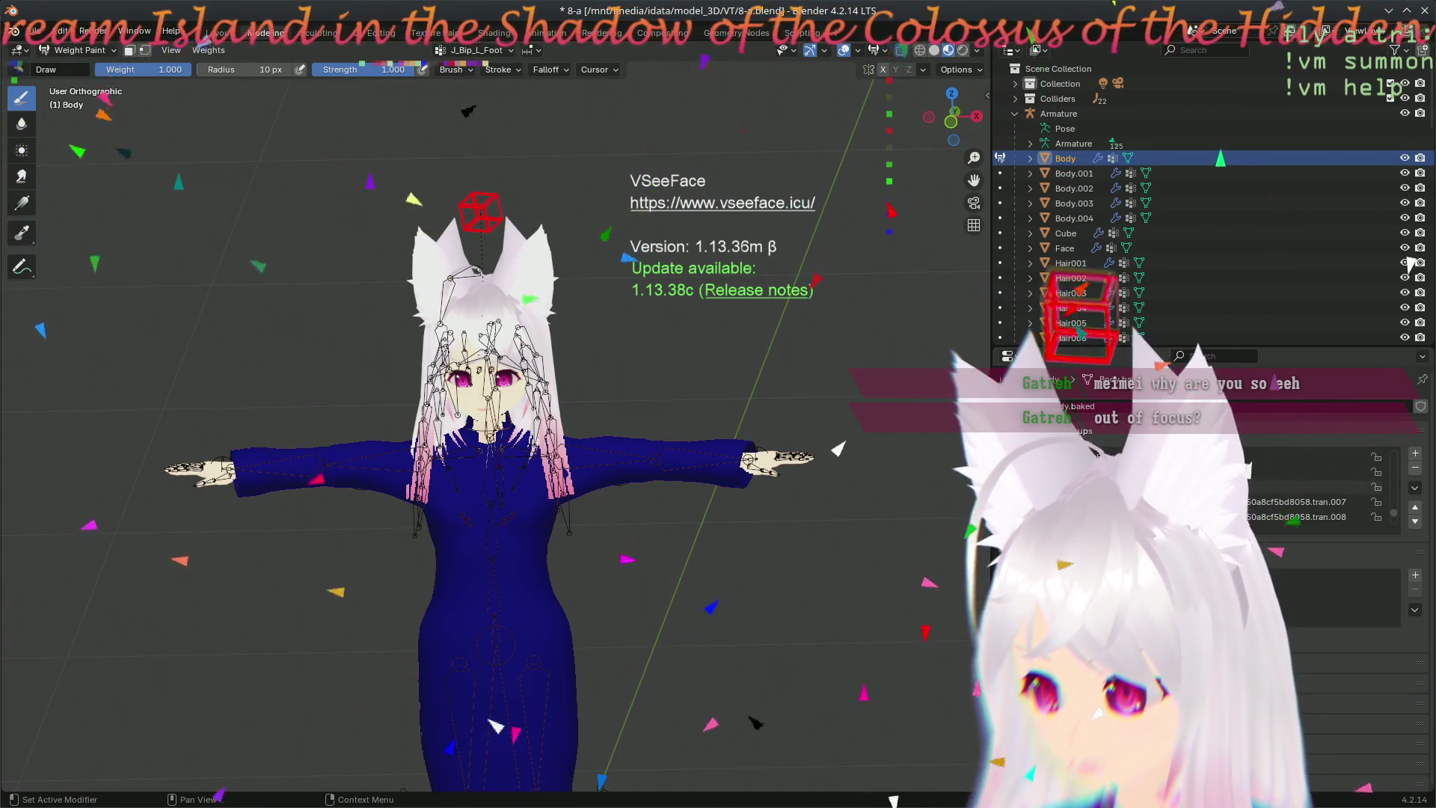
pyautogui.click(1291, 487)
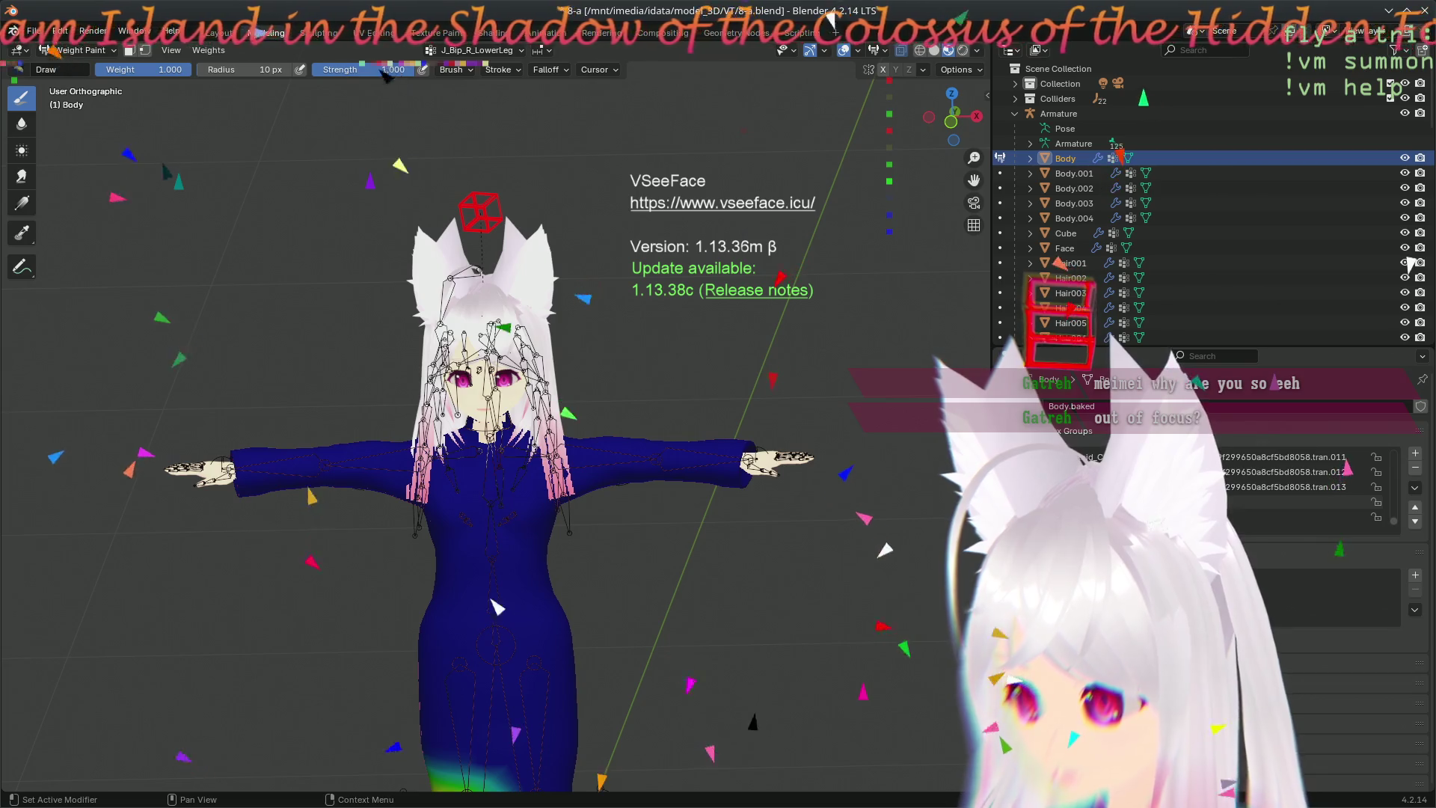
pyautogui.scroll(1, 1302, 482)
pyautogui.click(1303, 516)
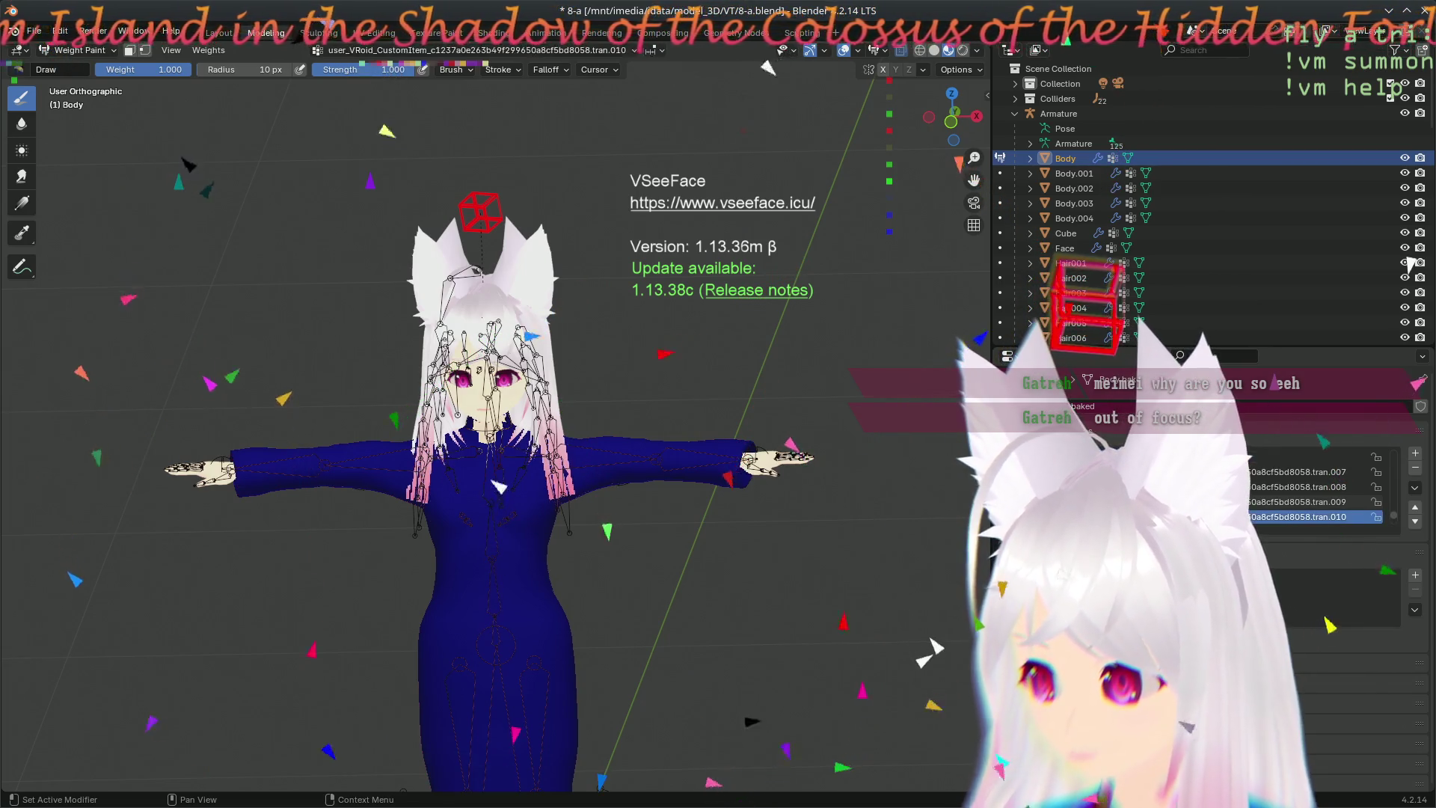
pyautogui.click(1301, 502)
pyautogui.scroll(-2, 1302, 502)
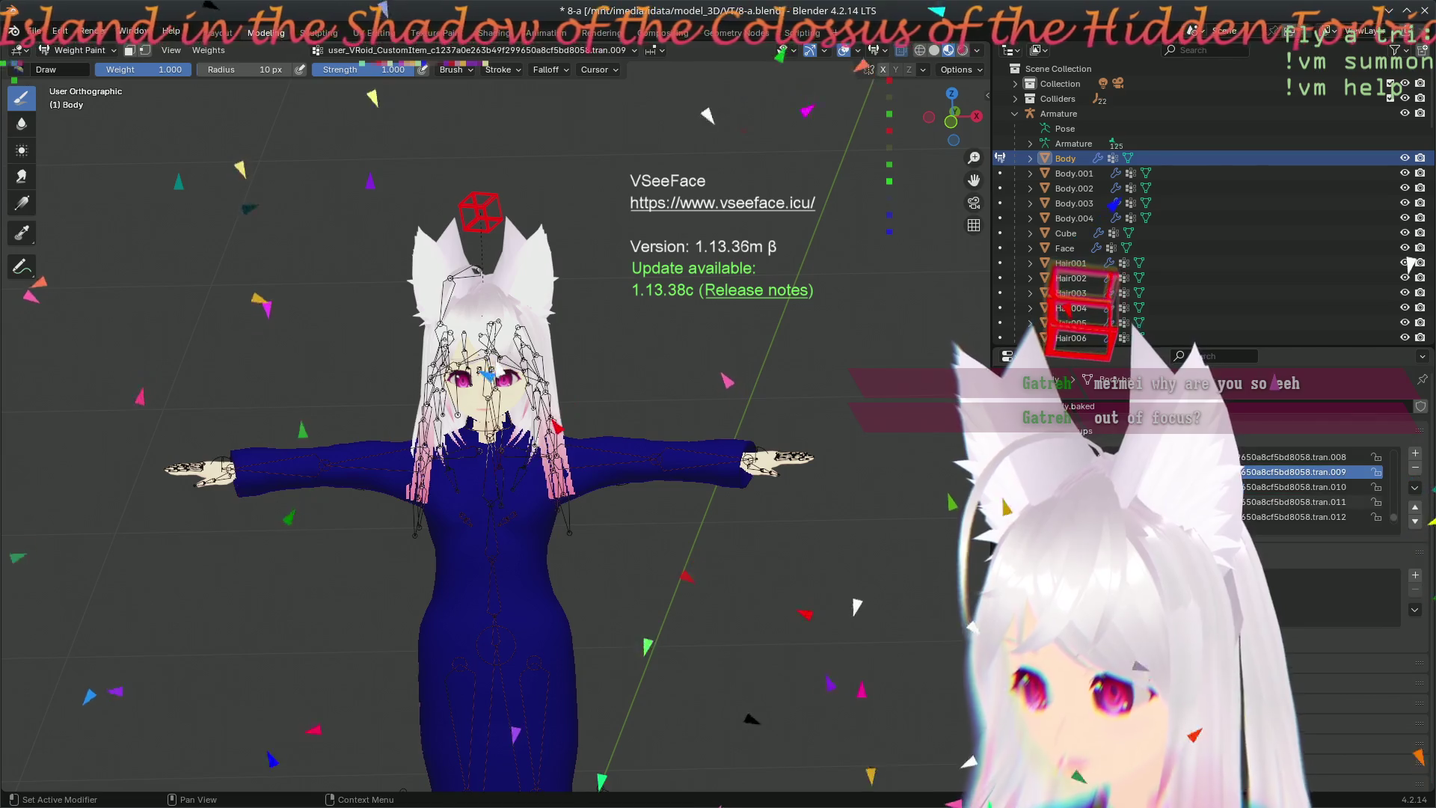
pyautogui.click(1302, 457)
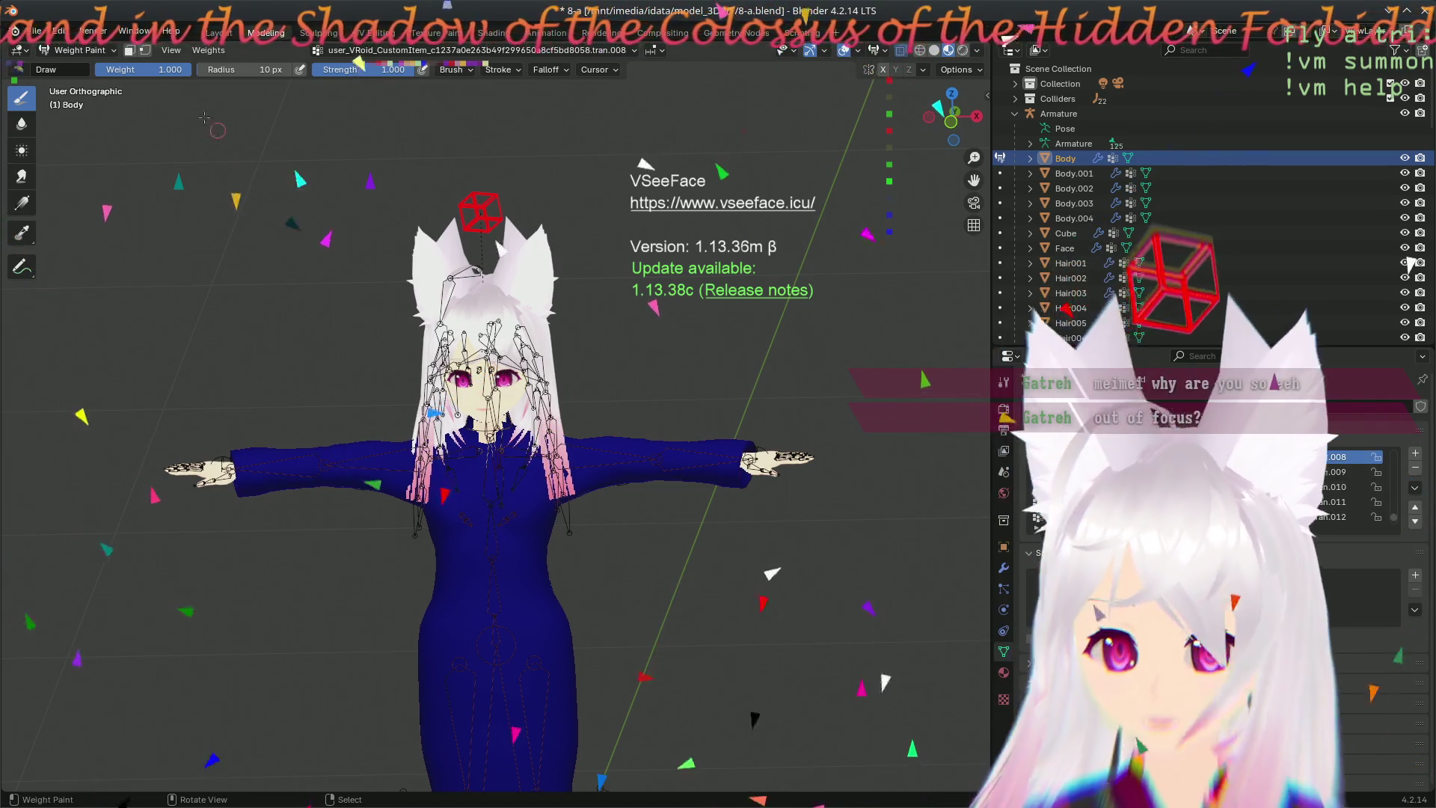
# - Switch the Body mesh to Edit Mode and pick the tran.012 and tran.013 CustomItem groups
pyautogui.click(79, 50)
pyautogui.click(68, 81)
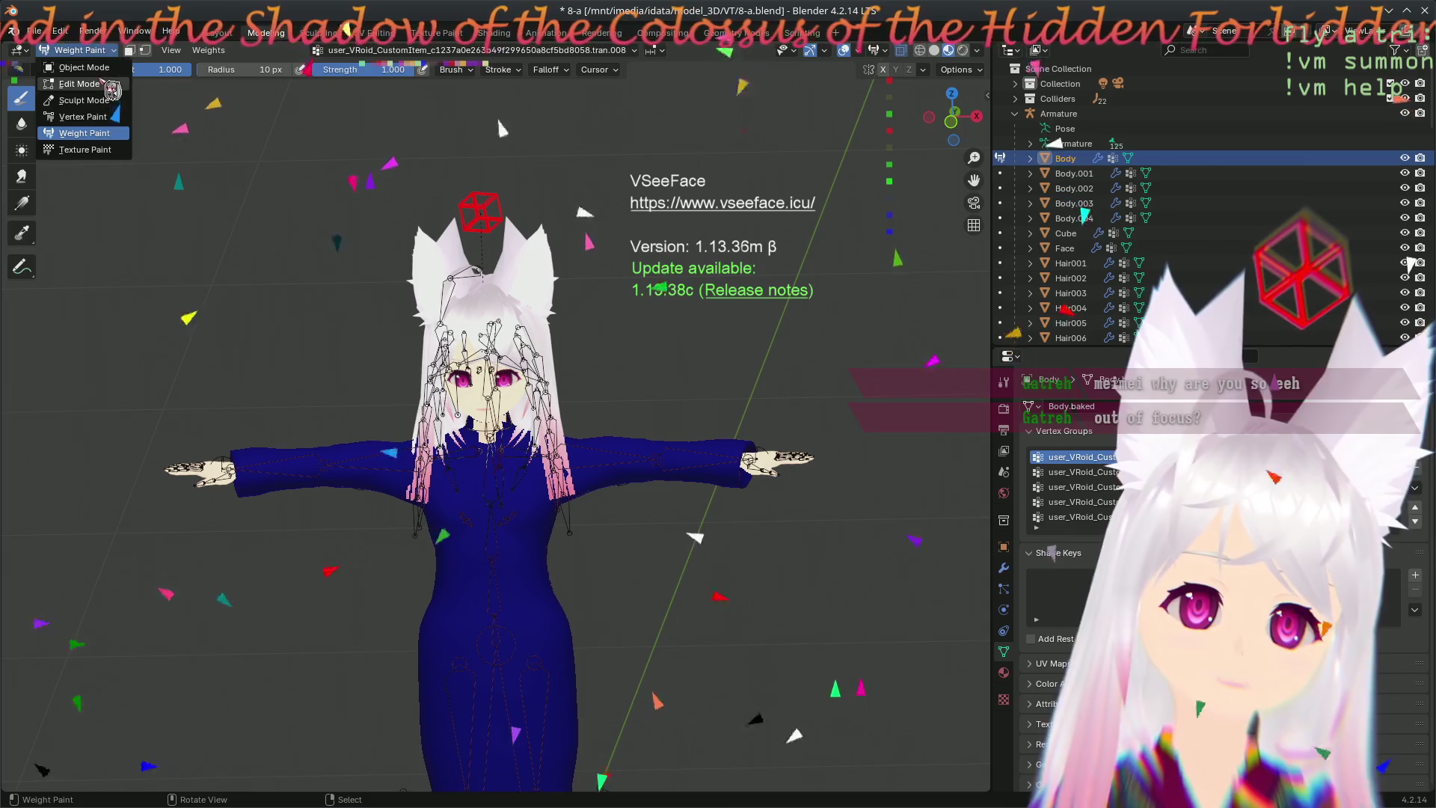
pyautogui.click(1325, 517)
pyautogui.scroll(-3, 1324, 516)
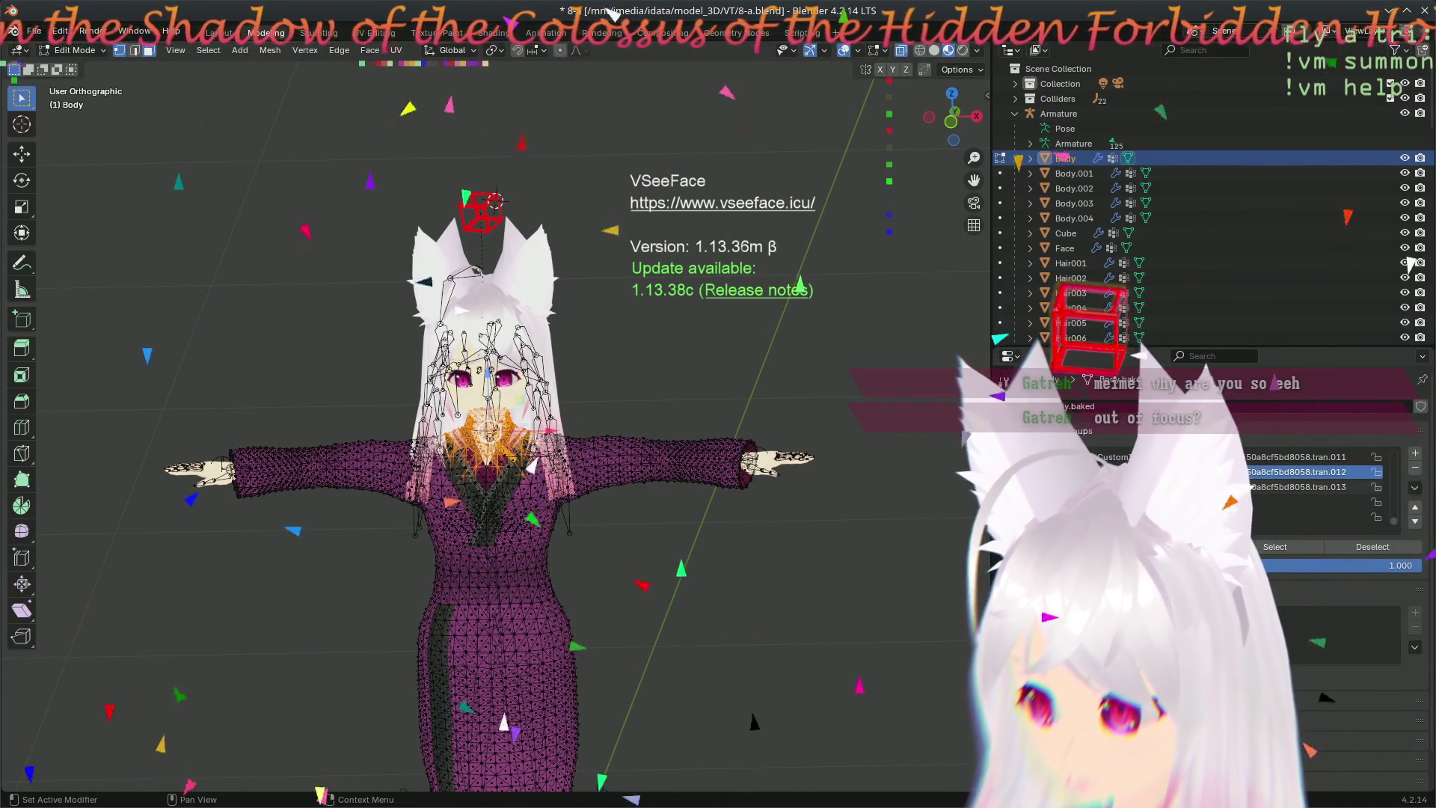
pyautogui.click(1324, 488)
pyautogui.keyDown('ctrl'); pyautogui.scroll(1, 1428, 485); pyautogui.keyUp('ctrl')
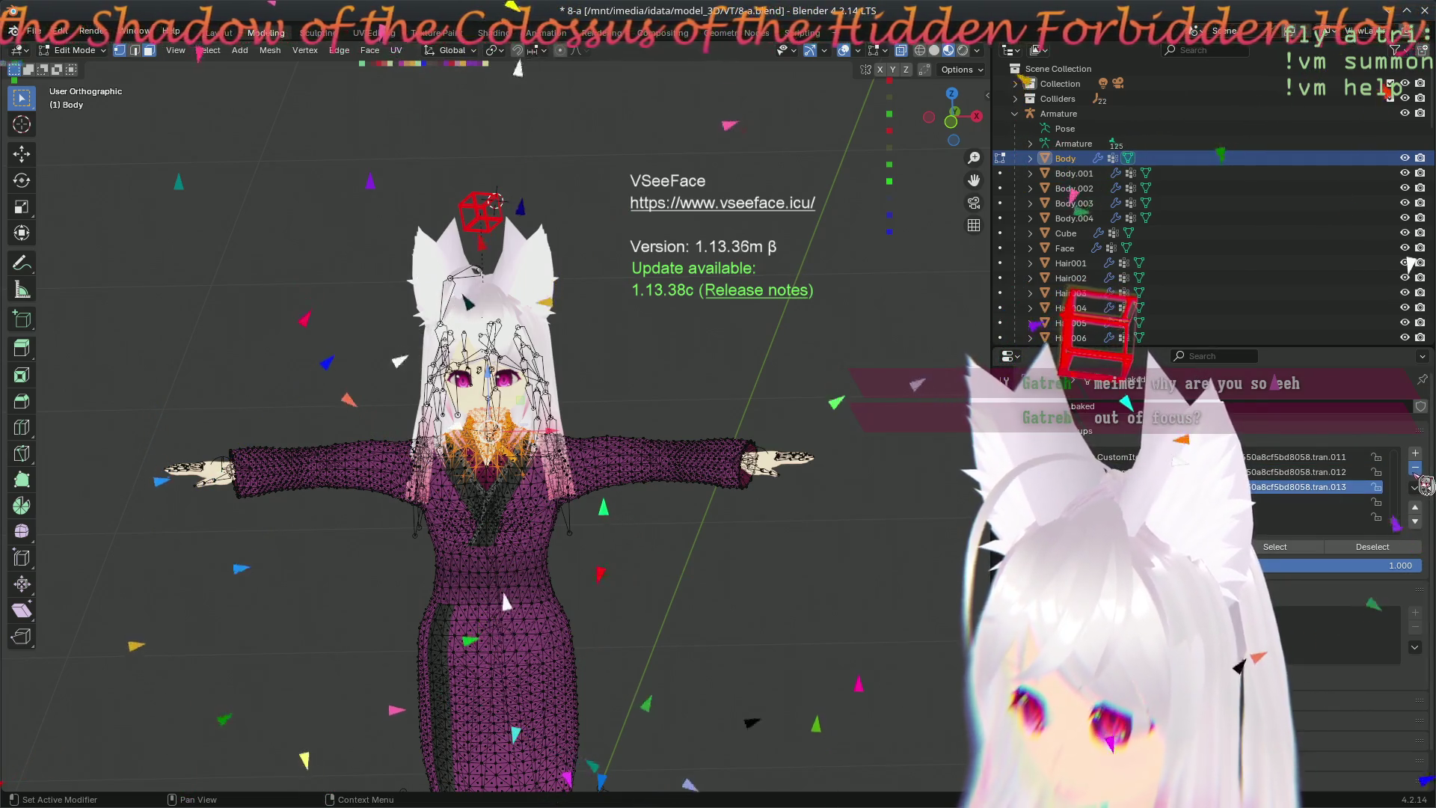
pyautogui.keyDown('ctrl'); pyautogui.scroll(1, 1427, 485); pyautogui.keyUp('ctrl')
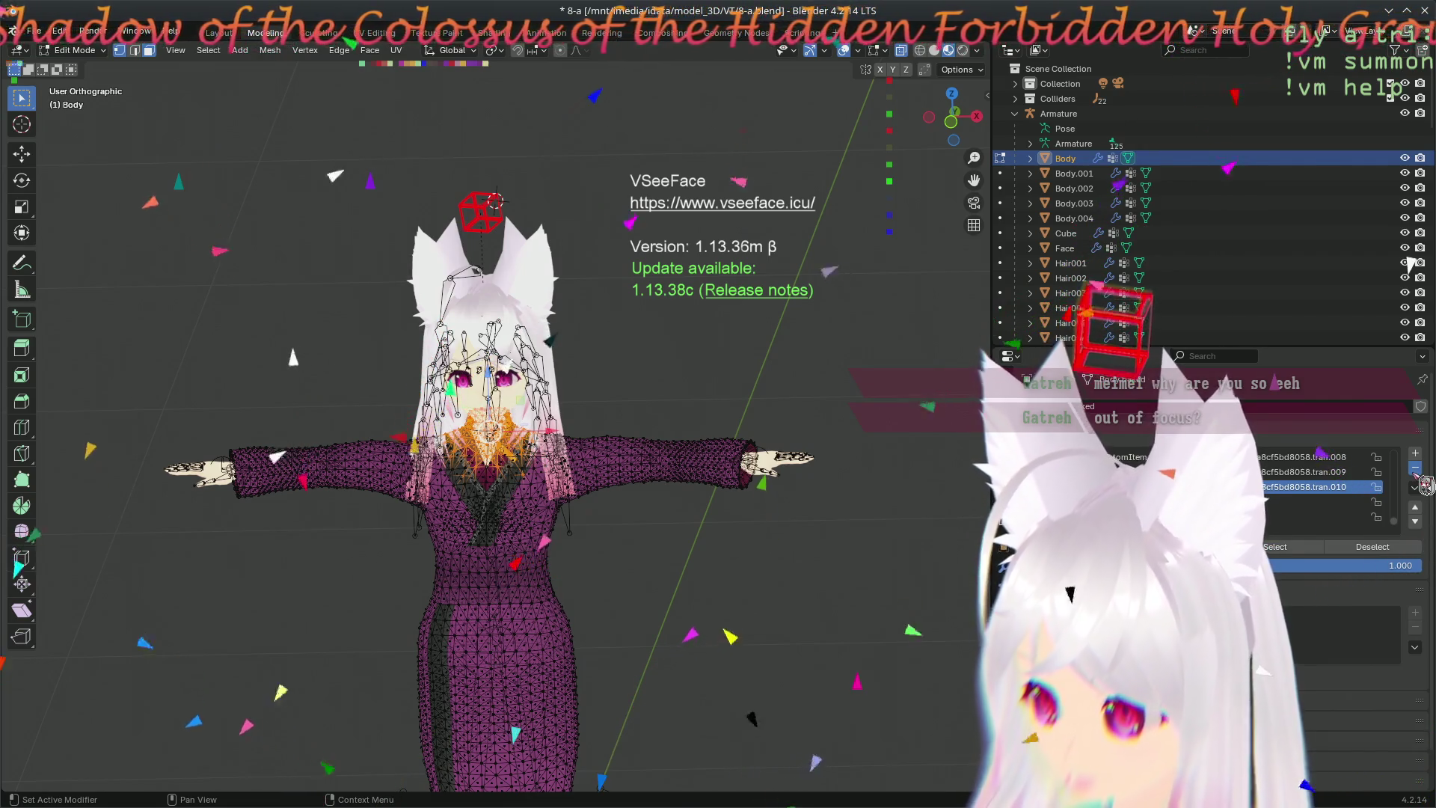
pyautogui.keyDown('ctrl'); pyautogui.scroll(2, 1425, 485); pyautogui.keyUp('ctrl')
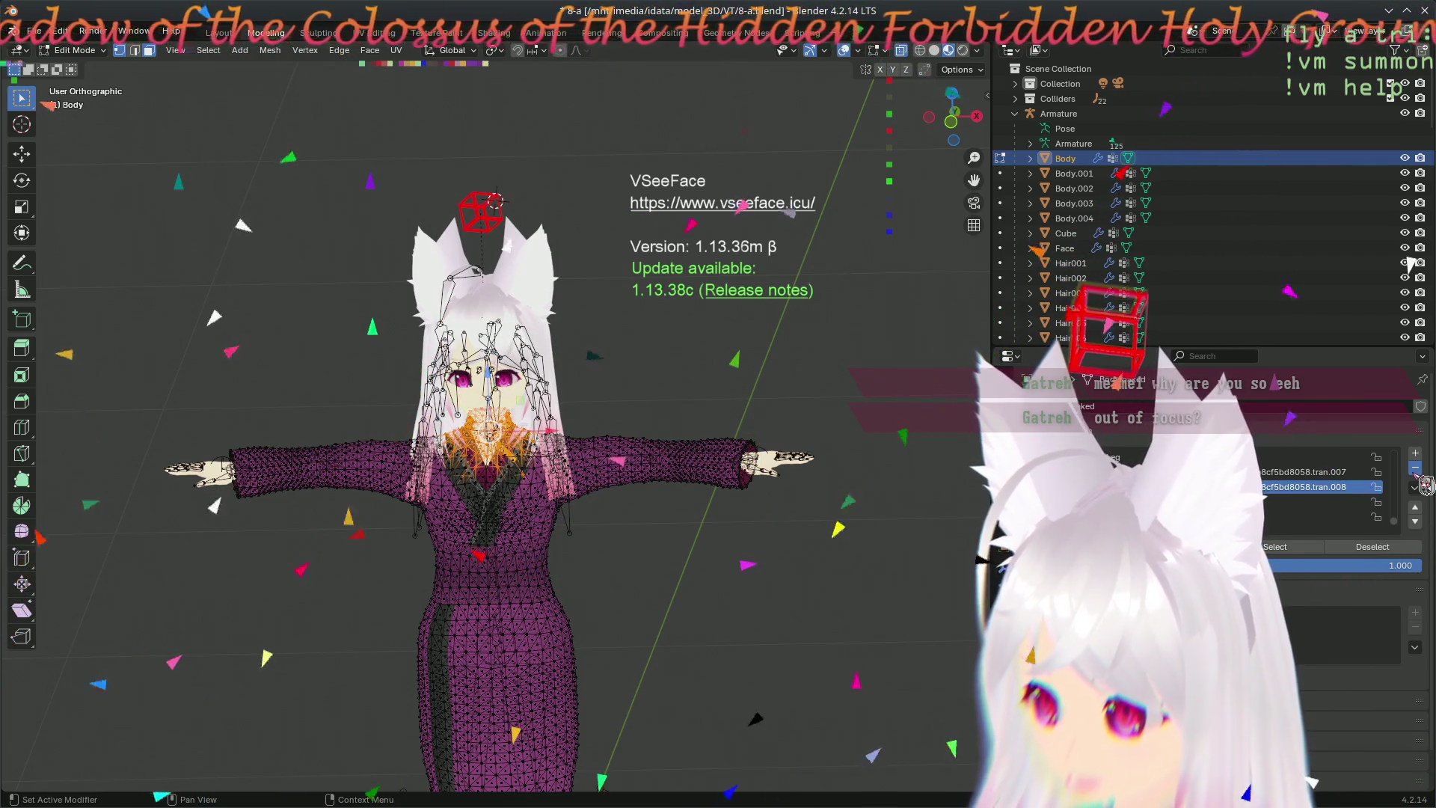
pyautogui.keyDown('ctrl'); pyautogui.scroll(2, 1425, 485); pyautogui.keyUp('ctrl')
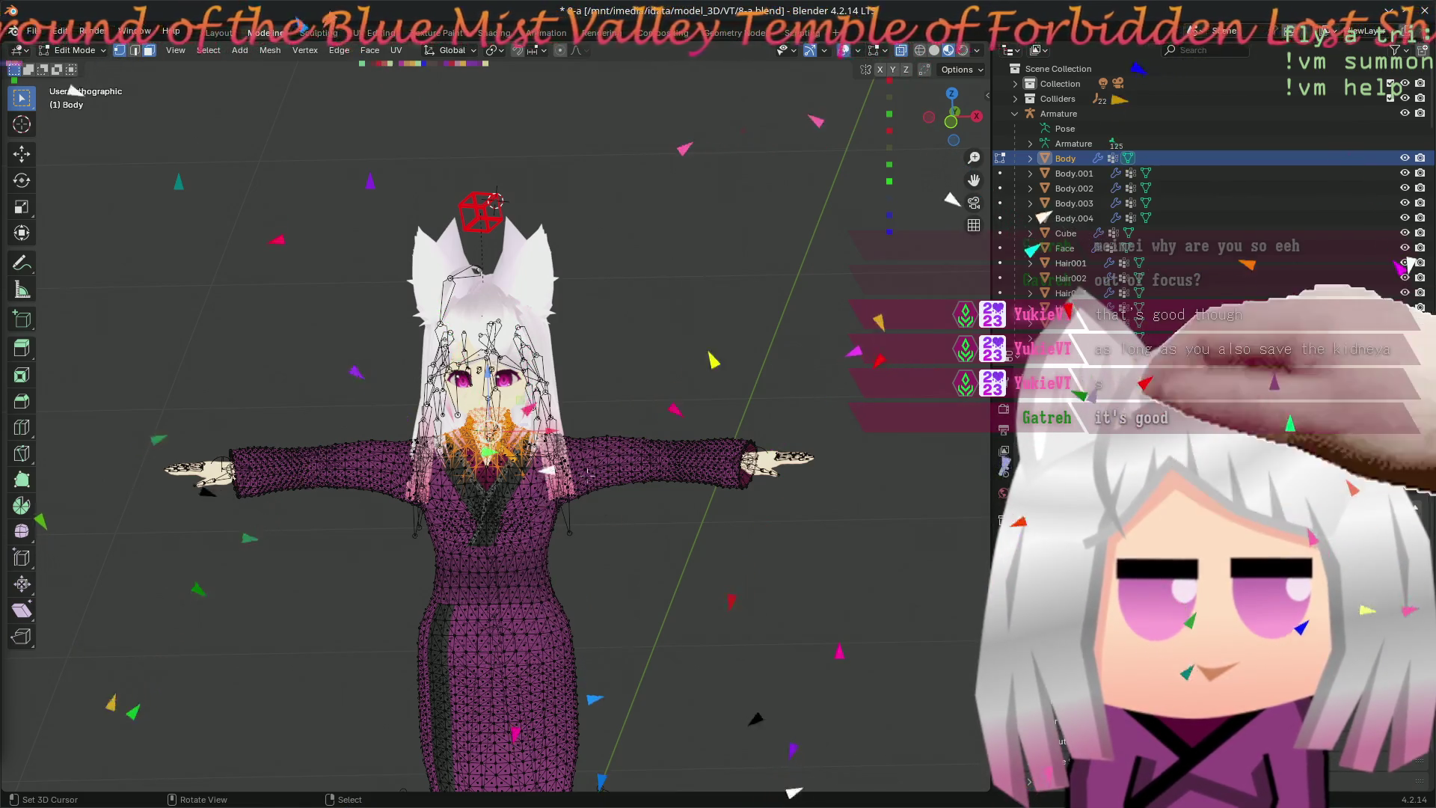
# - Snap to Front Orthographic on the upper body and select the lower torso vertex band
pyautogui.moveTo(952, 200); pyautogui.dragTo(593, 388, button='middle')
pyautogui.press('KP_1')
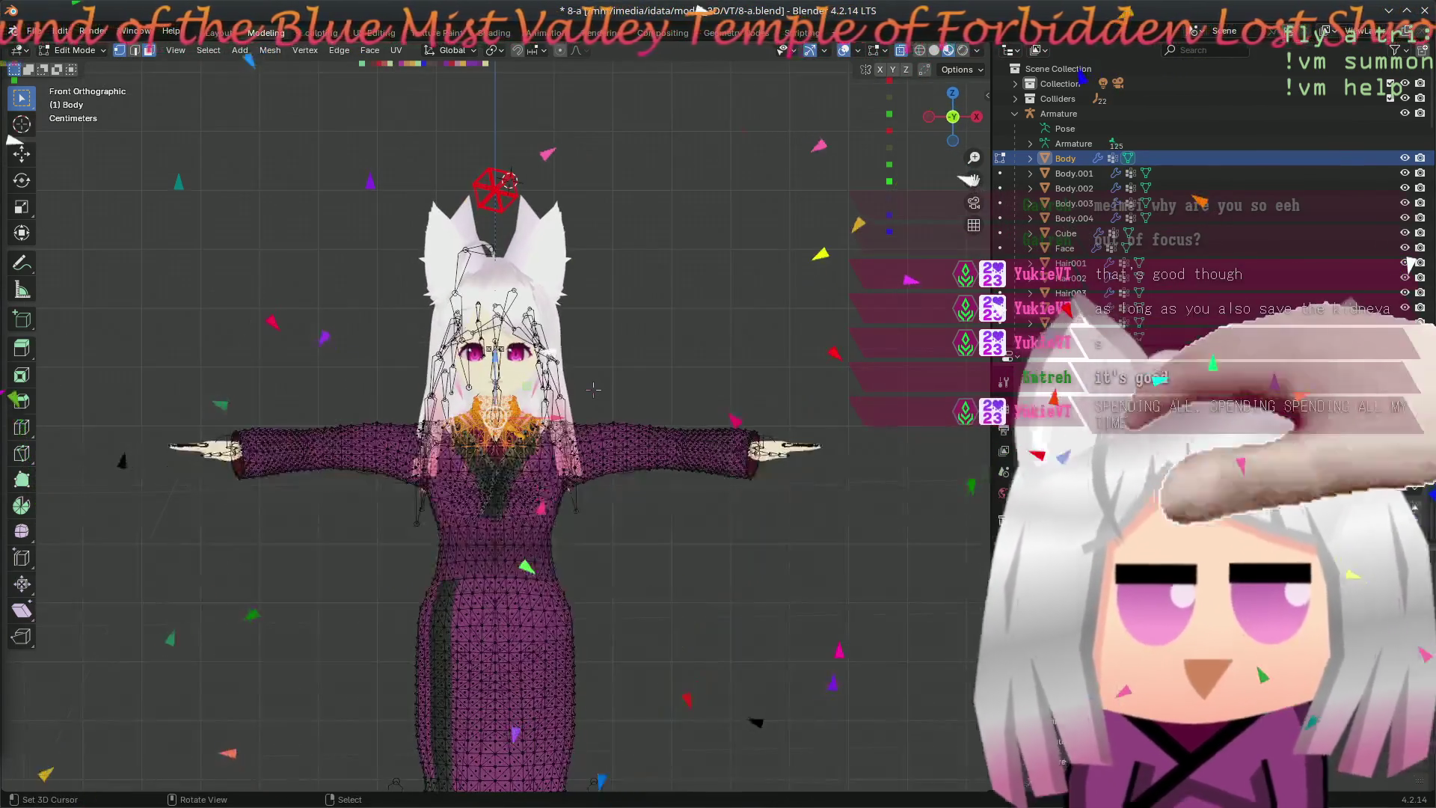
pyautogui.scroll(5, 584, 384)
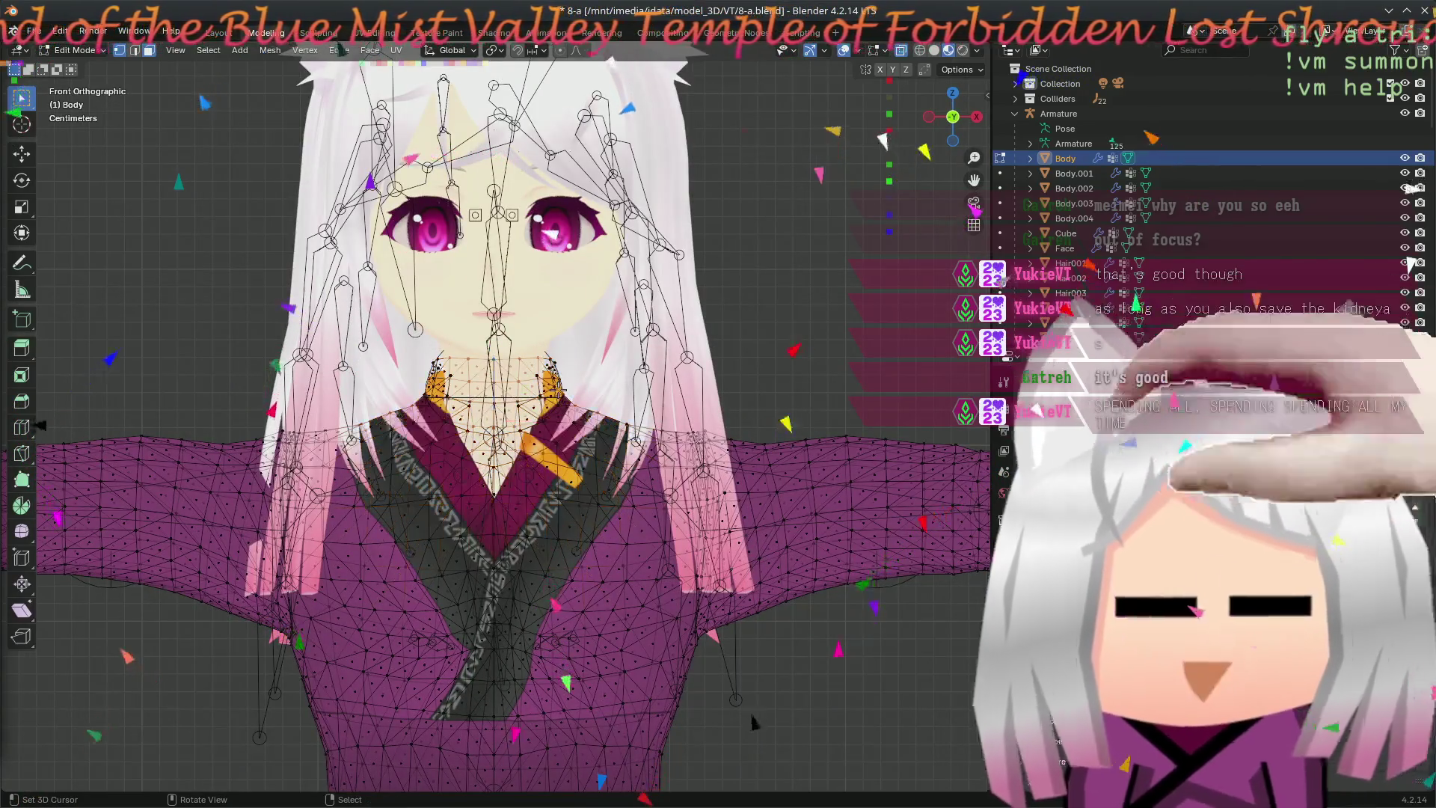
pyautogui.moveTo(626, 374)
pyautogui.keyDown('shift'); pyautogui.mouseDown(button='middle')
pyautogui.moveTo(631, 502)
pyautogui.moveTo(575, 326)
pyautogui.mouseUp(button='middle'); pyautogui.keyUp('shift')
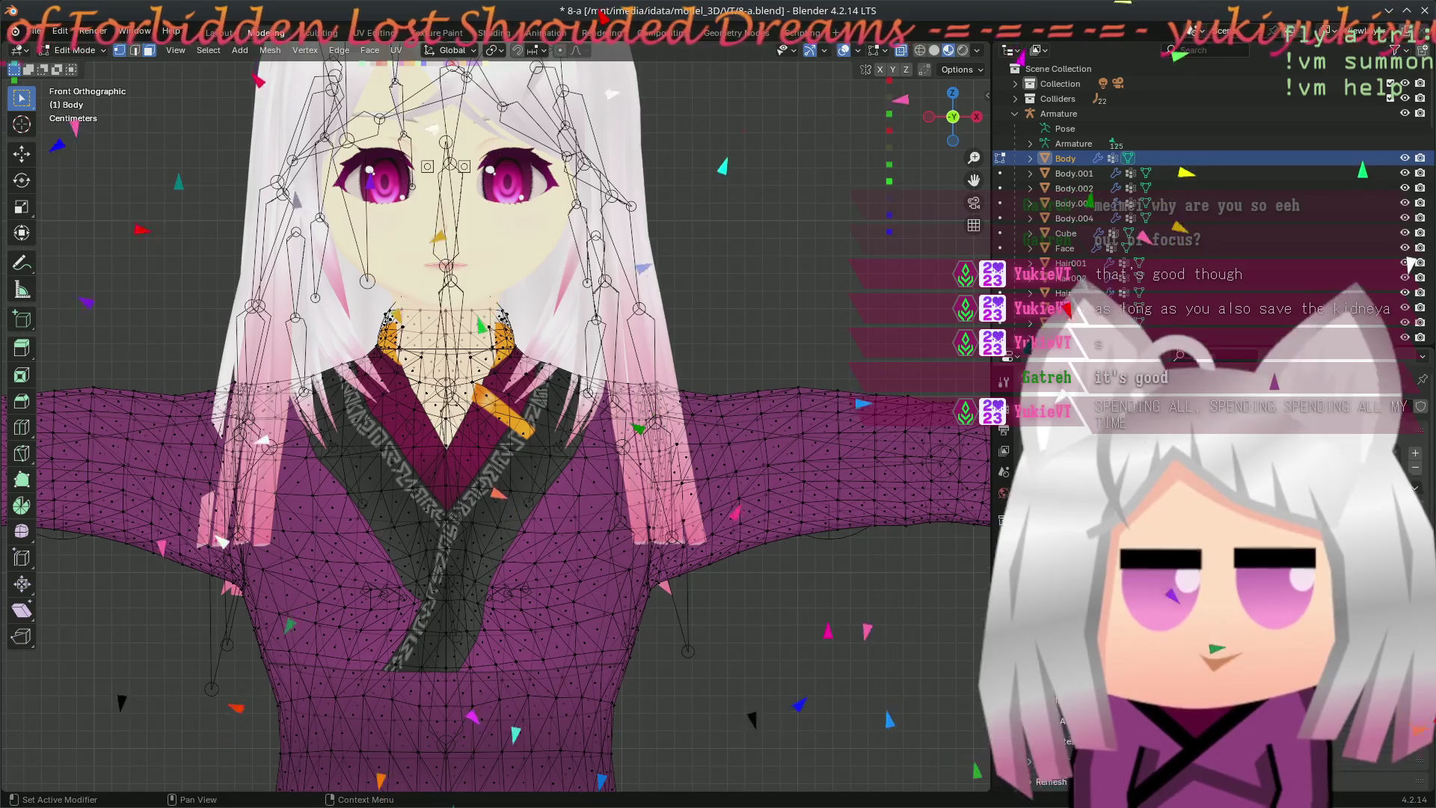
pyautogui.hotkey('alt', 'h')
pyautogui.scroll(-2, 755, 722)
pyautogui.scroll(-5, 754, 722)
pyautogui.scroll(5, 755, 722)
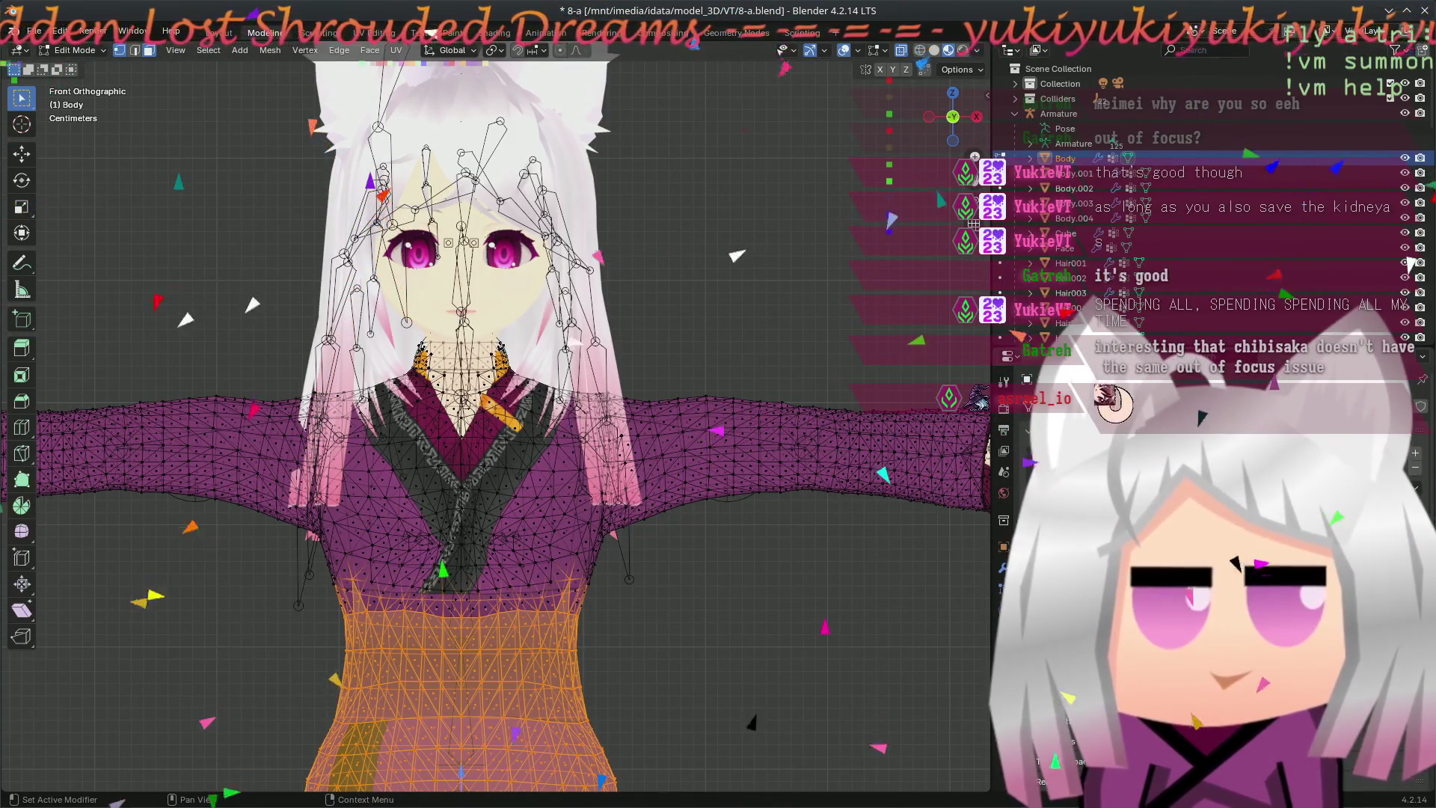
# - Grow the selection over the chest, inspect it from angled views, then deselect the lower body
pyautogui.press('ctrl+KP_Add')
pyautogui.press('ctrl+KP_Add')
pyautogui.press('ctrl+KP_Add')
pyautogui.moveTo(699, 523)
pyautogui.mouseDown(button='middle')
pyautogui.moveTo(155, 397)
pyautogui.moveTo(591, 532)
pyautogui.mouseUp(button='middle')
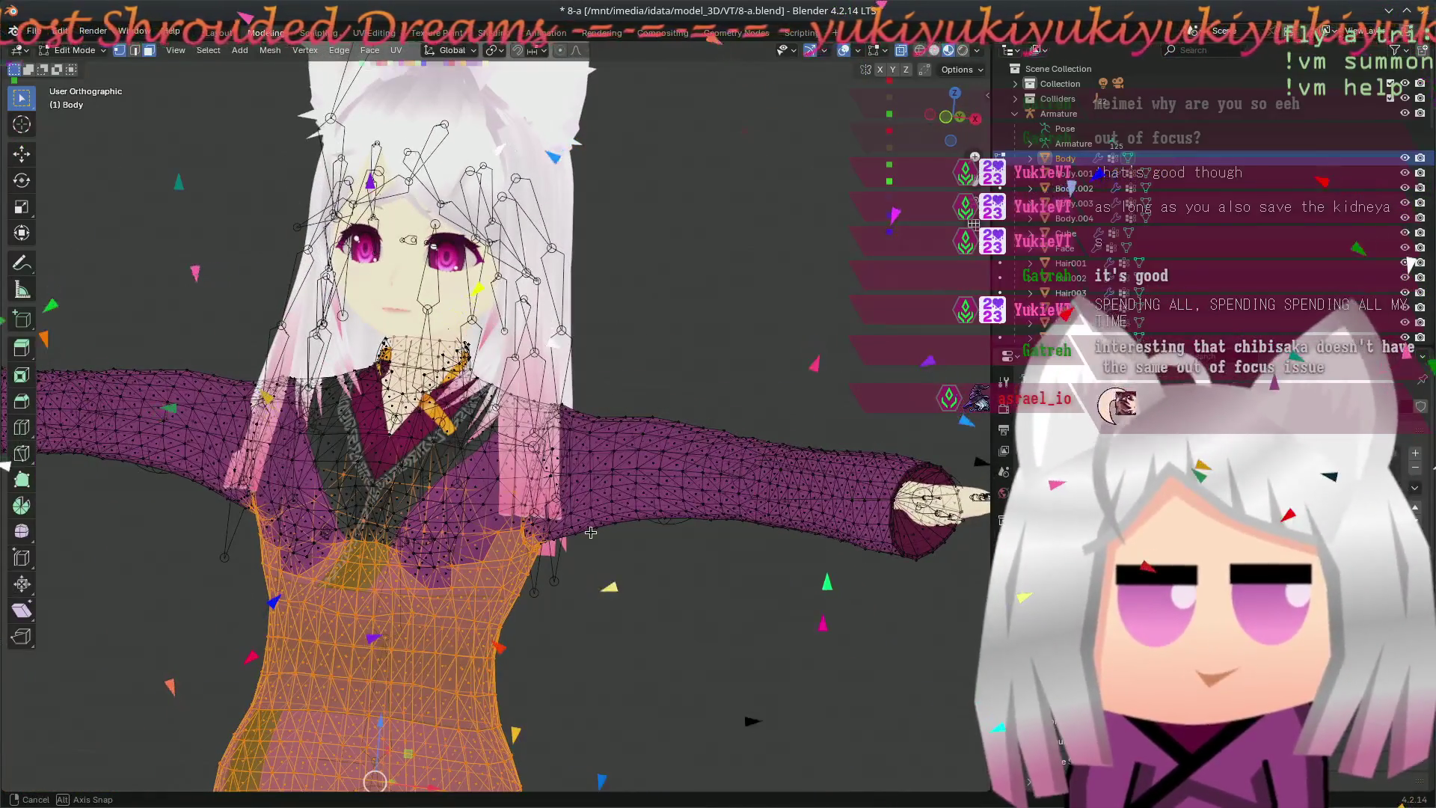
pyautogui.moveTo(590, 532); pyautogui.dragTo(605, 526, button='middle')
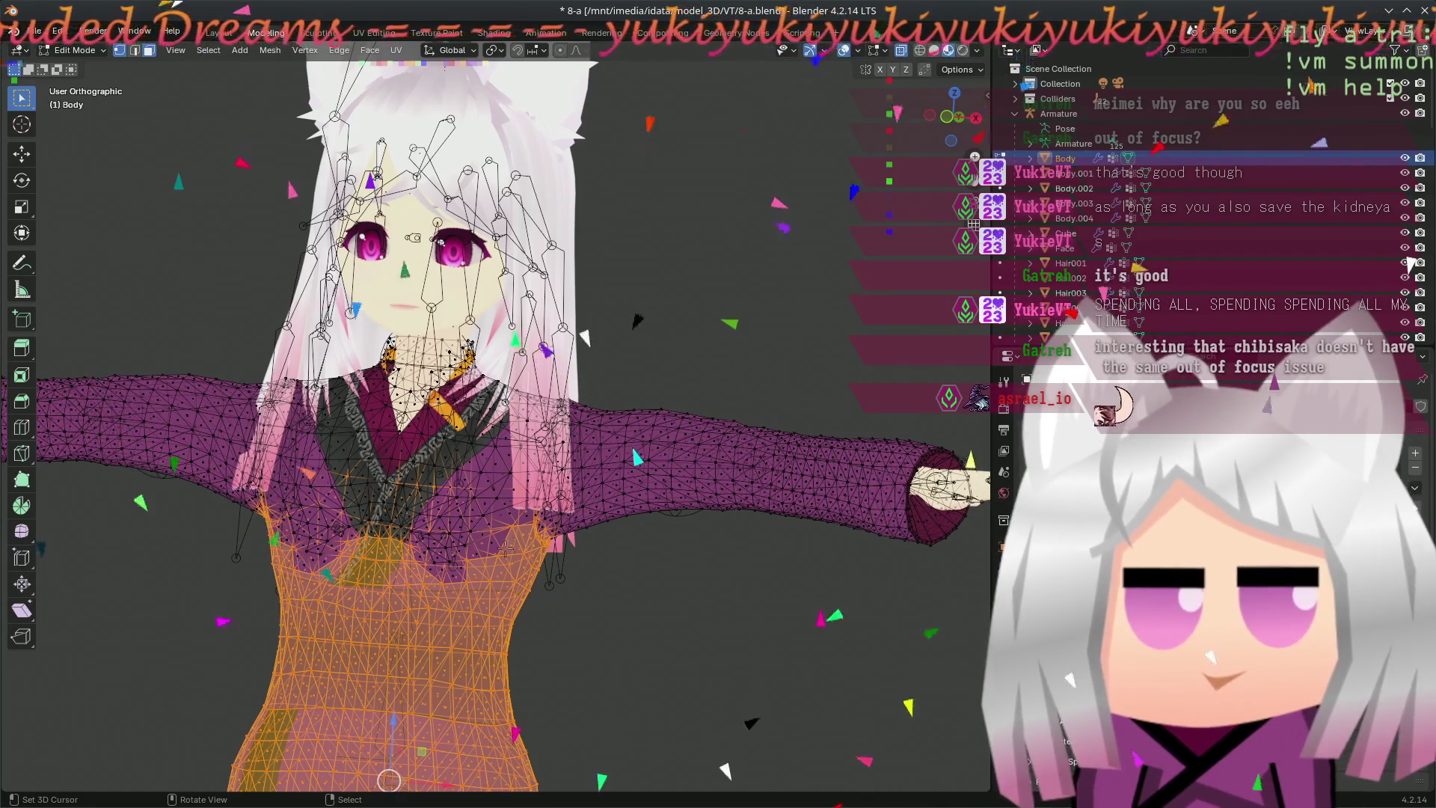
pyautogui.moveTo(612, 533); pyautogui.dragTo(630, 527, button='middle')
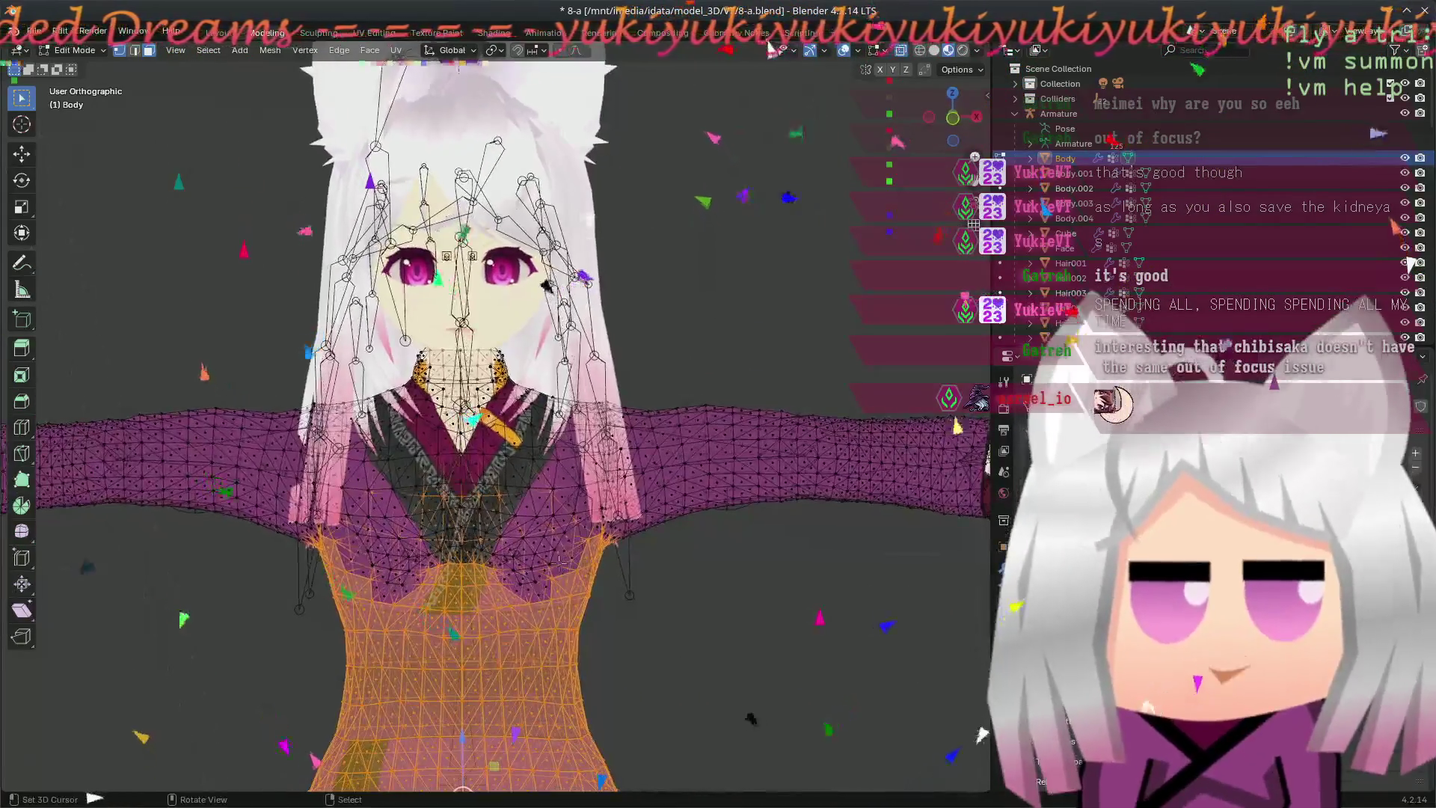
pyautogui.hotkey('alt', 'a')
pyautogui.moveTo(553, 548); pyautogui.dragTo(446, 541, button='middle')
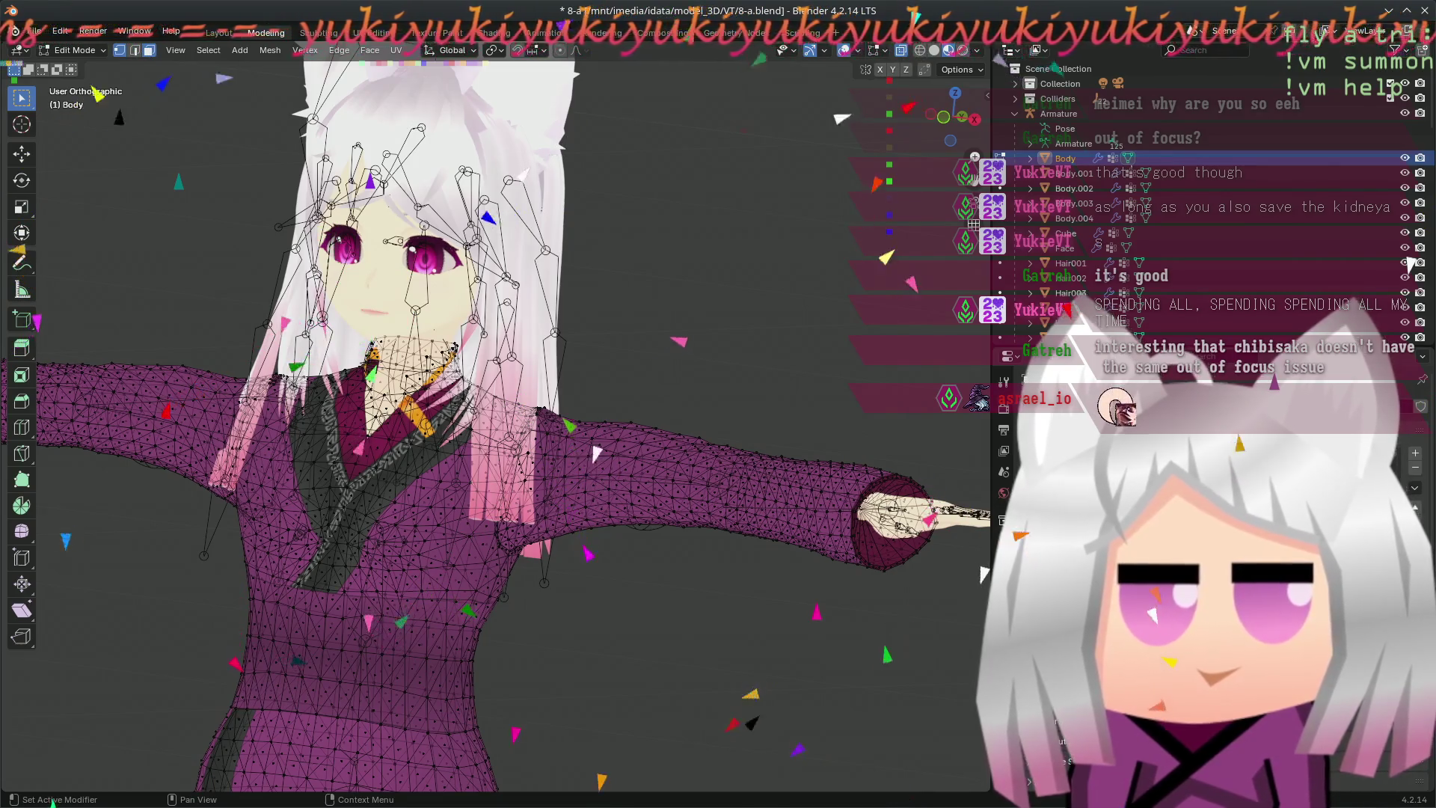
# - Select the linked torso and upper-arm region, clear it again, and return to a frontal view
pyautogui.press('l')
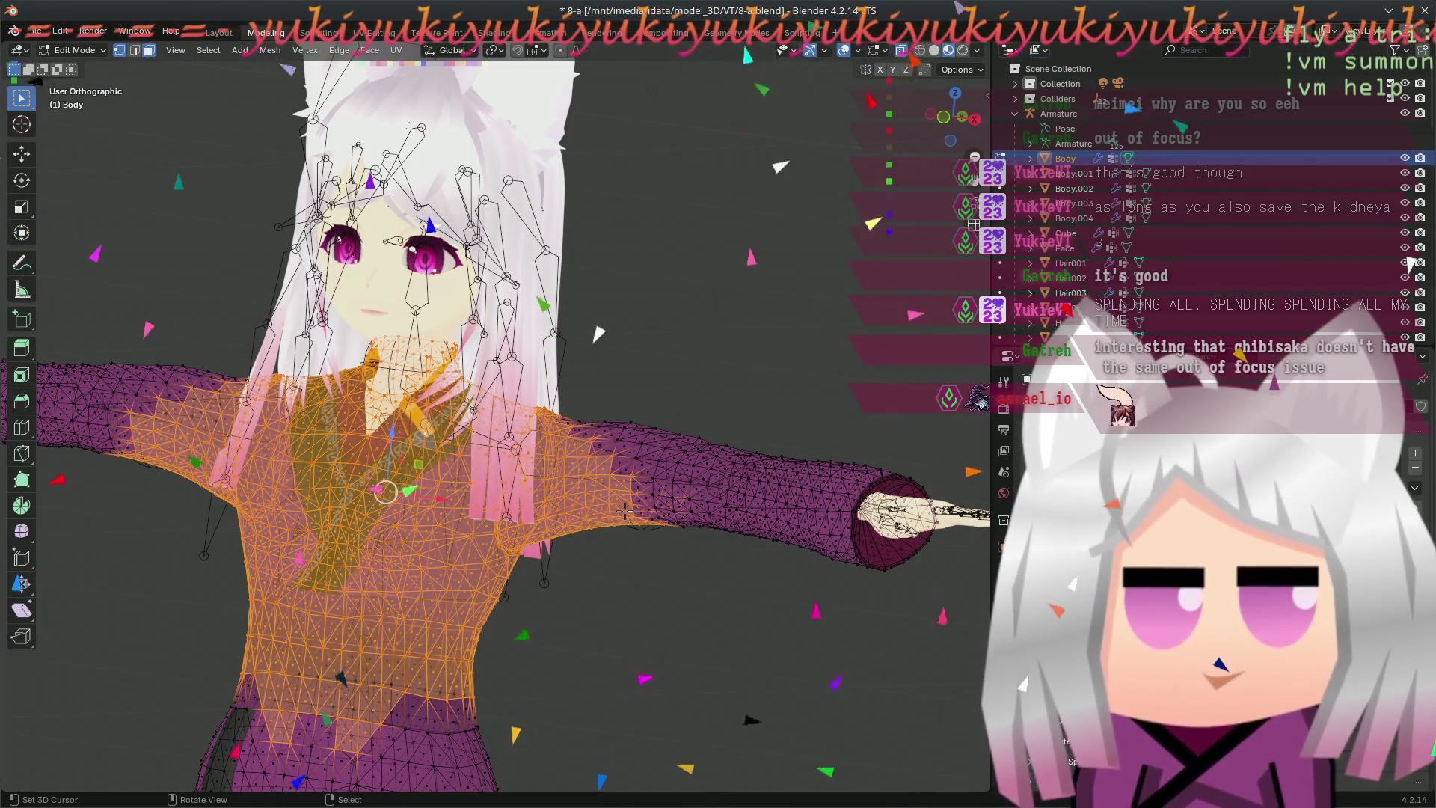
pyautogui.hotkey('alt', 'a')
pyautogui.moveTo(598, 333); pyautogui.dragTo(601, 213, button='middle')
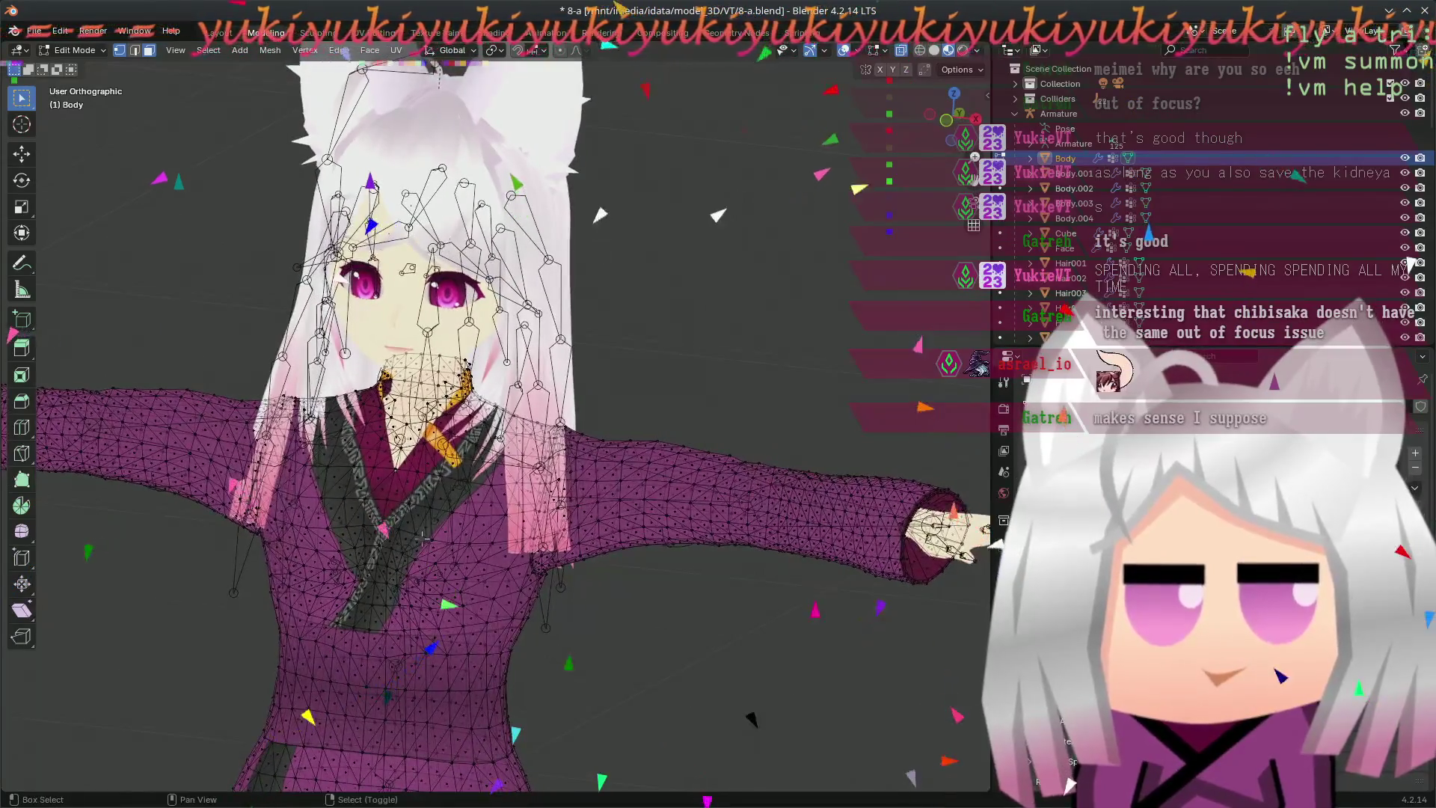
pyautogui.scroll(2, 600, 213)
pyautogui.scroll(1, 601, 214)
pyautogui.scroll(1, 601, 214)
pyautogui.scroll(1, 600, 213)
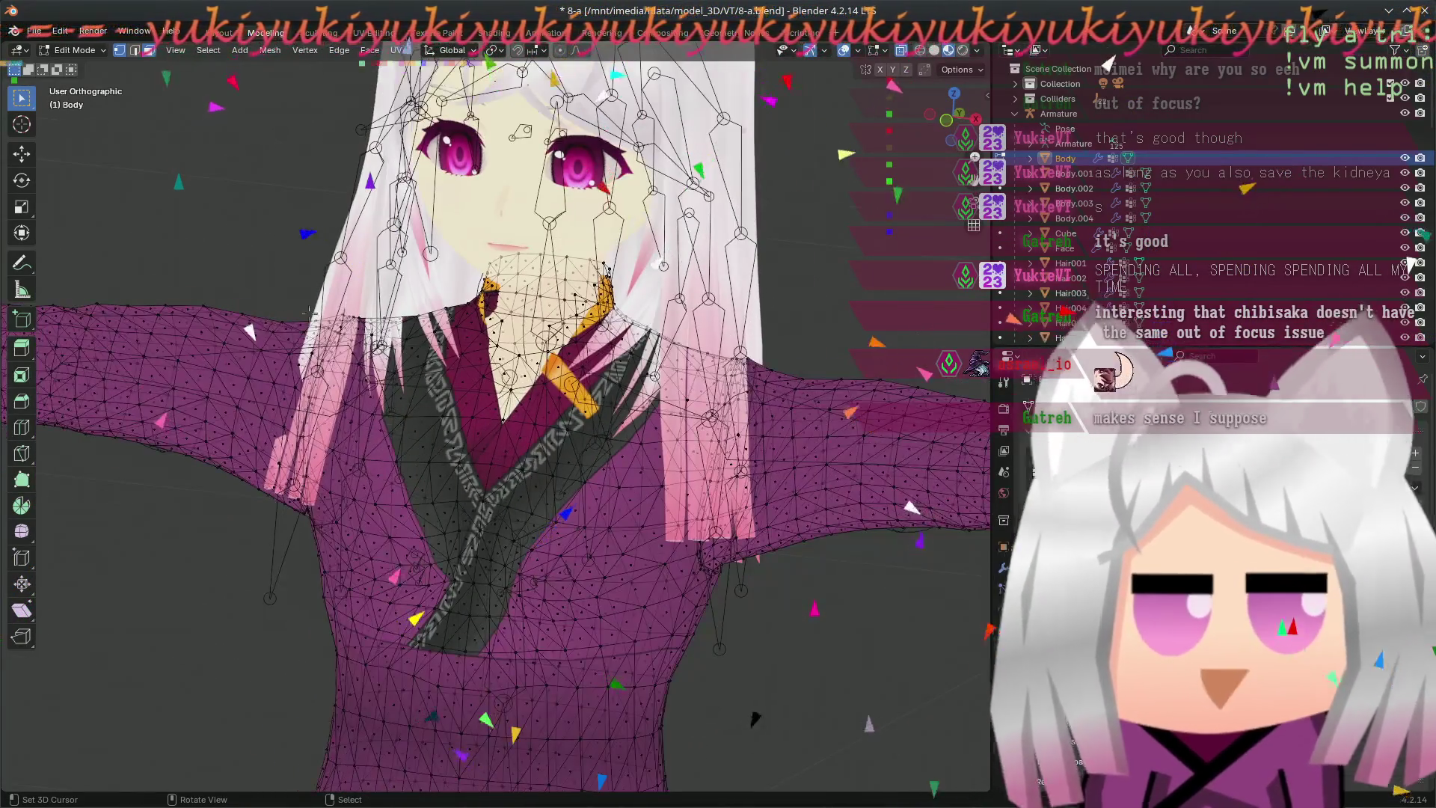
pyautogui.moveTo(658, 265); pyautogui.dragTo(628, 288, button='middle')
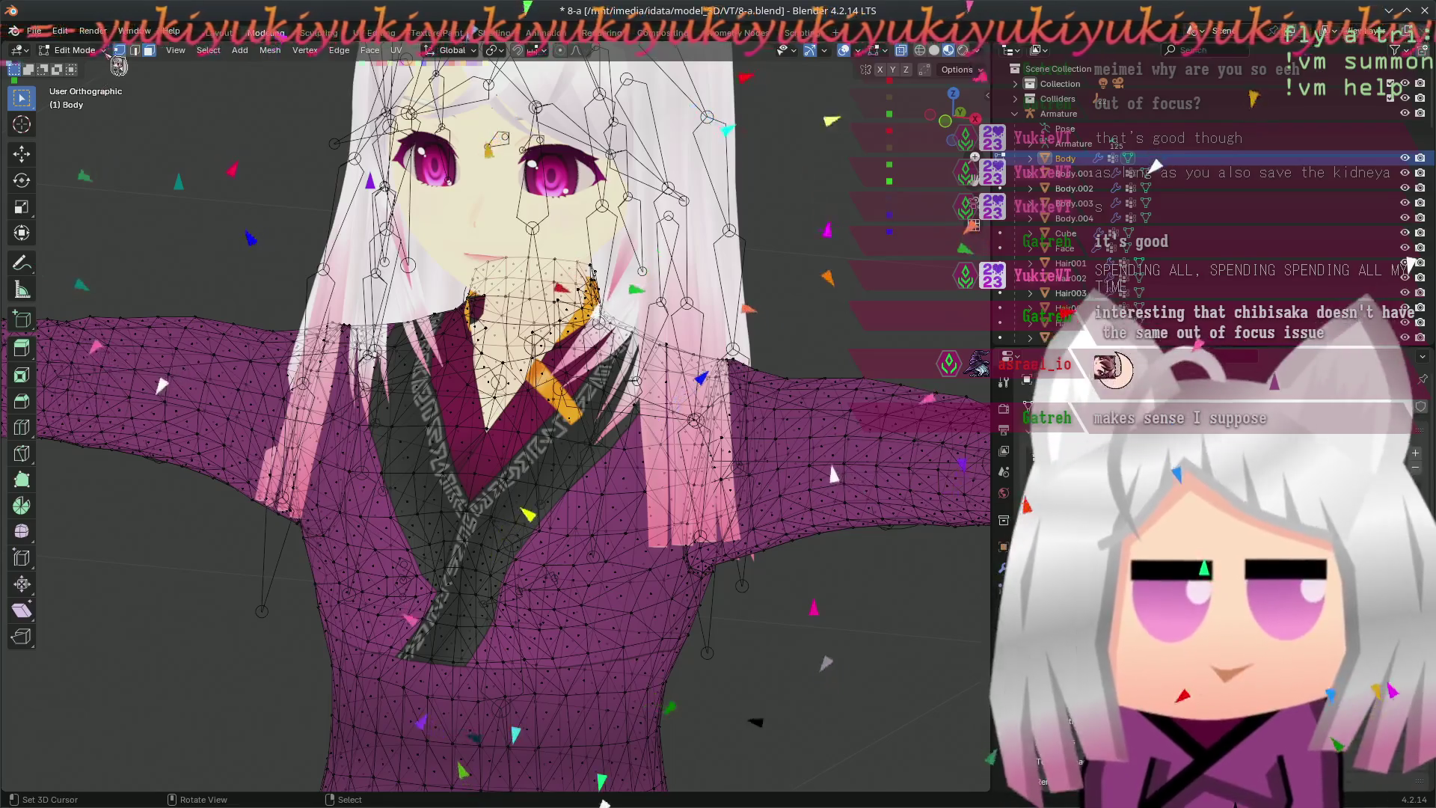
pyautogui.click(99, 51)
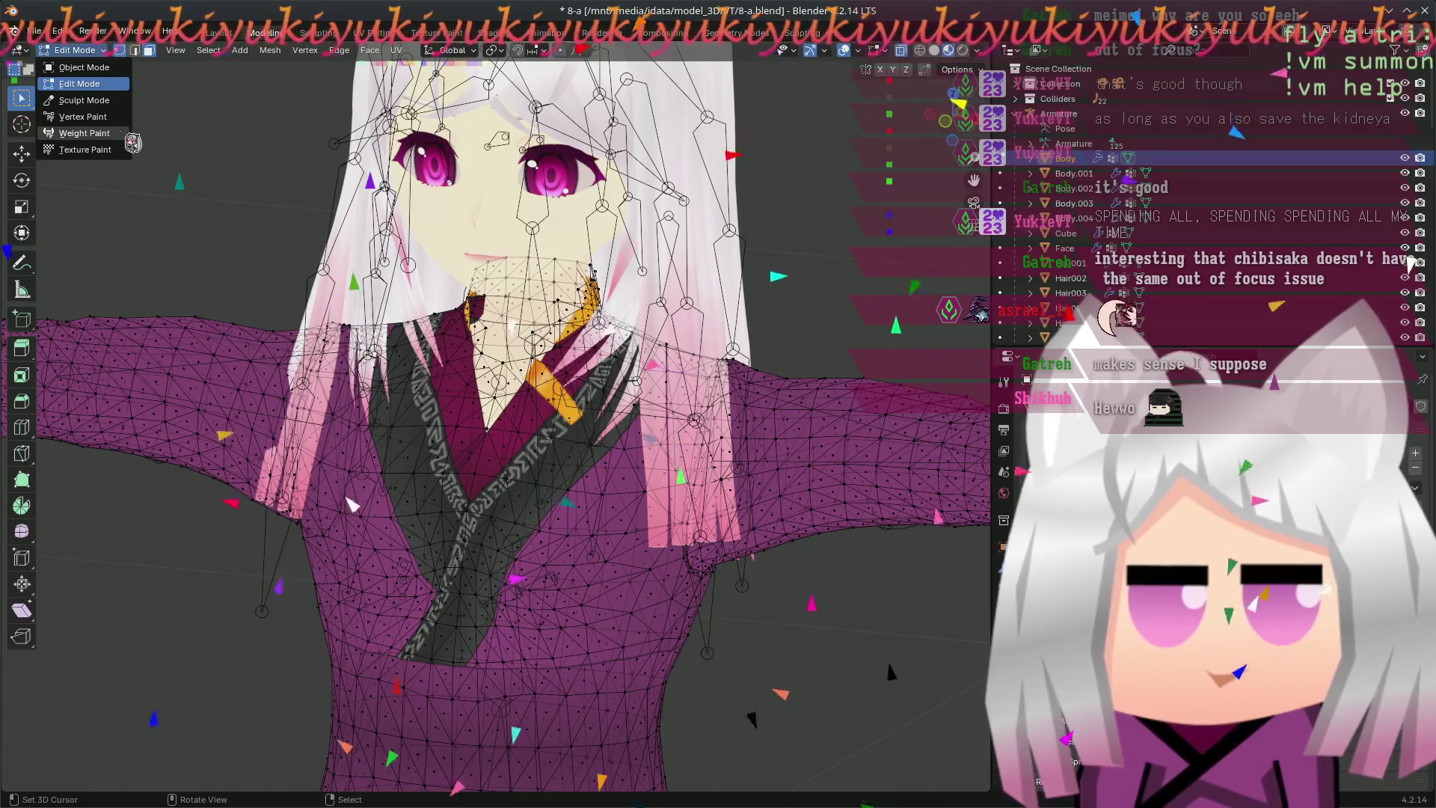
# - Switch the Body into Weight Paint mode and display the J_Bip_C_Chest bone's weights
pyautogui.click(85, 116)
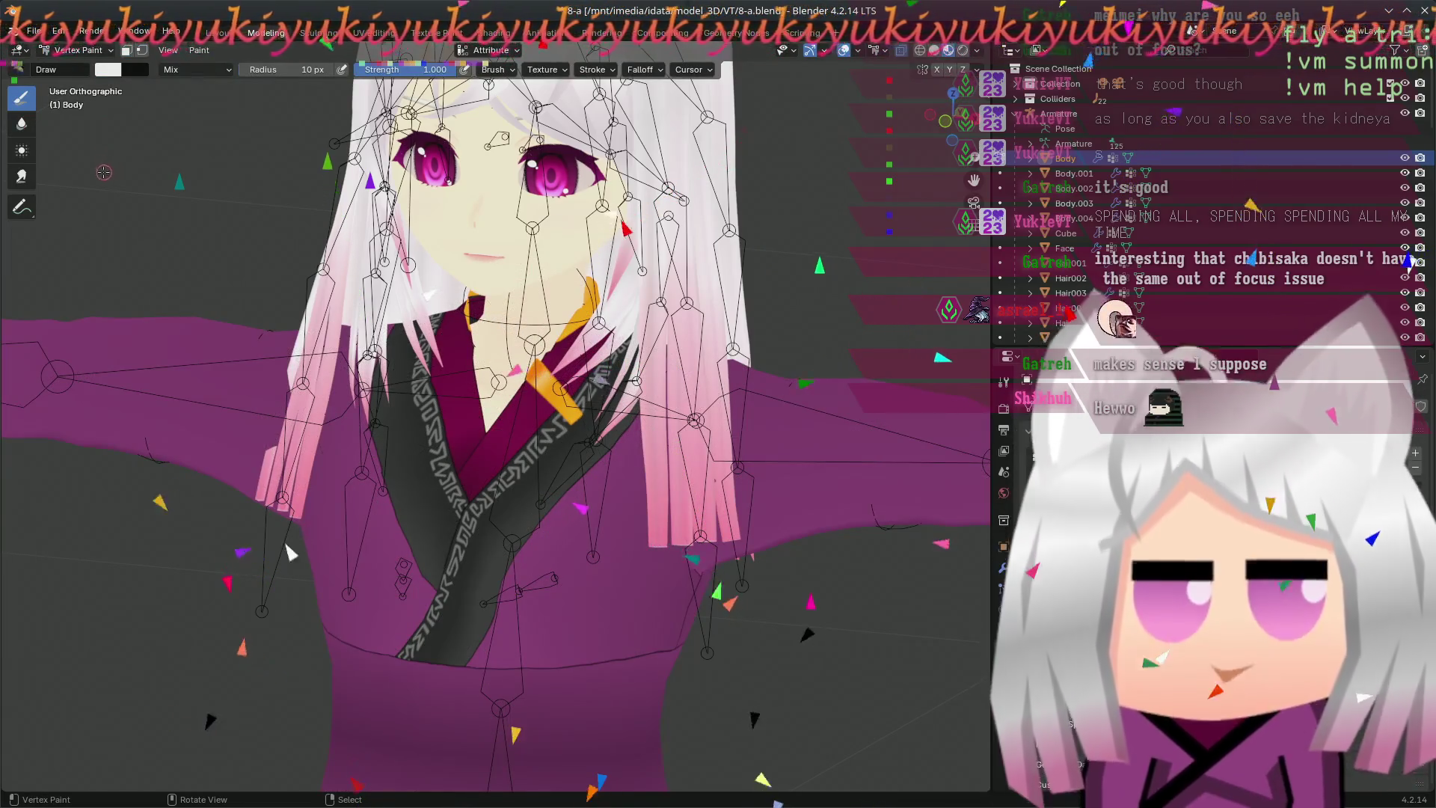
pyautogui.click(78, 51)
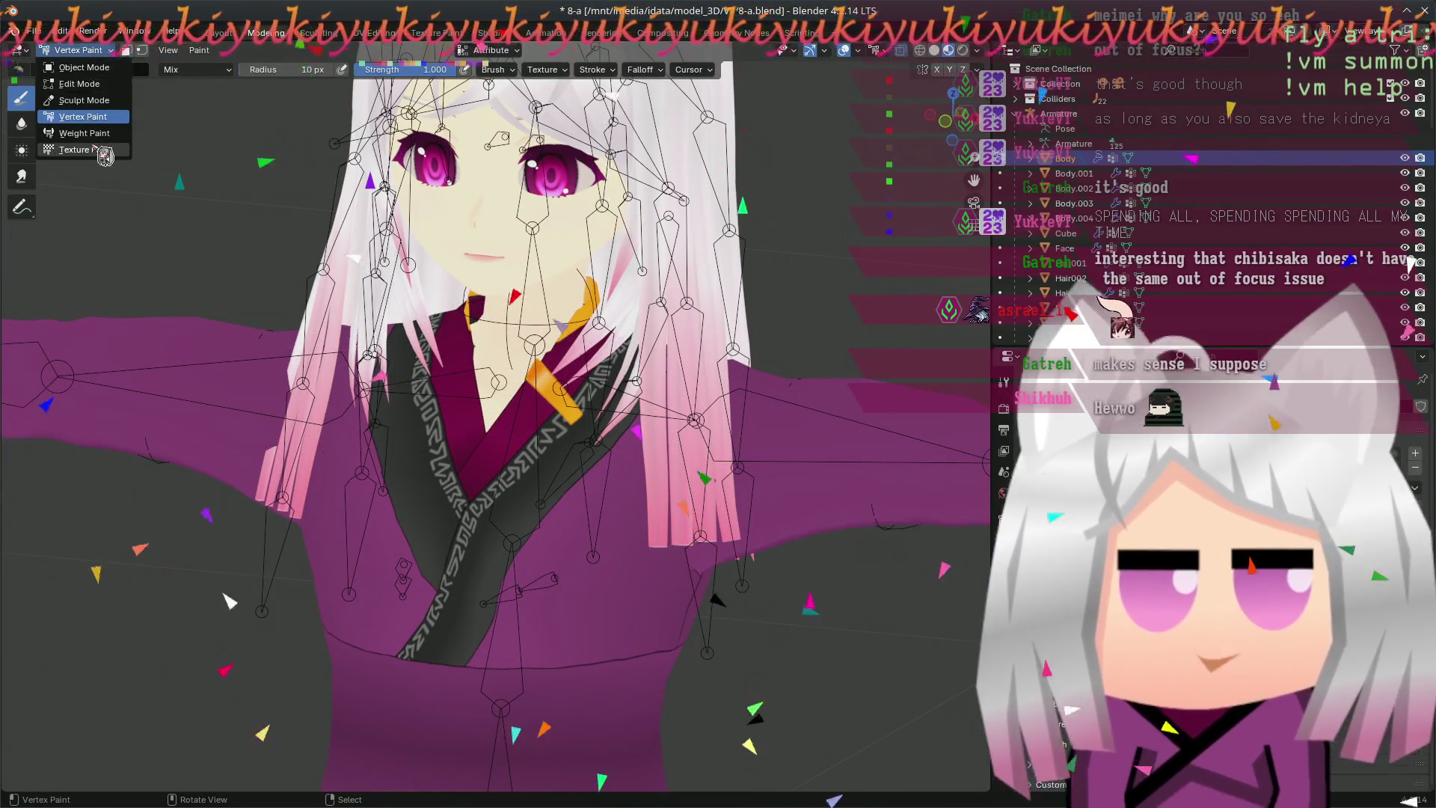
pyautogui.click(99, 133)
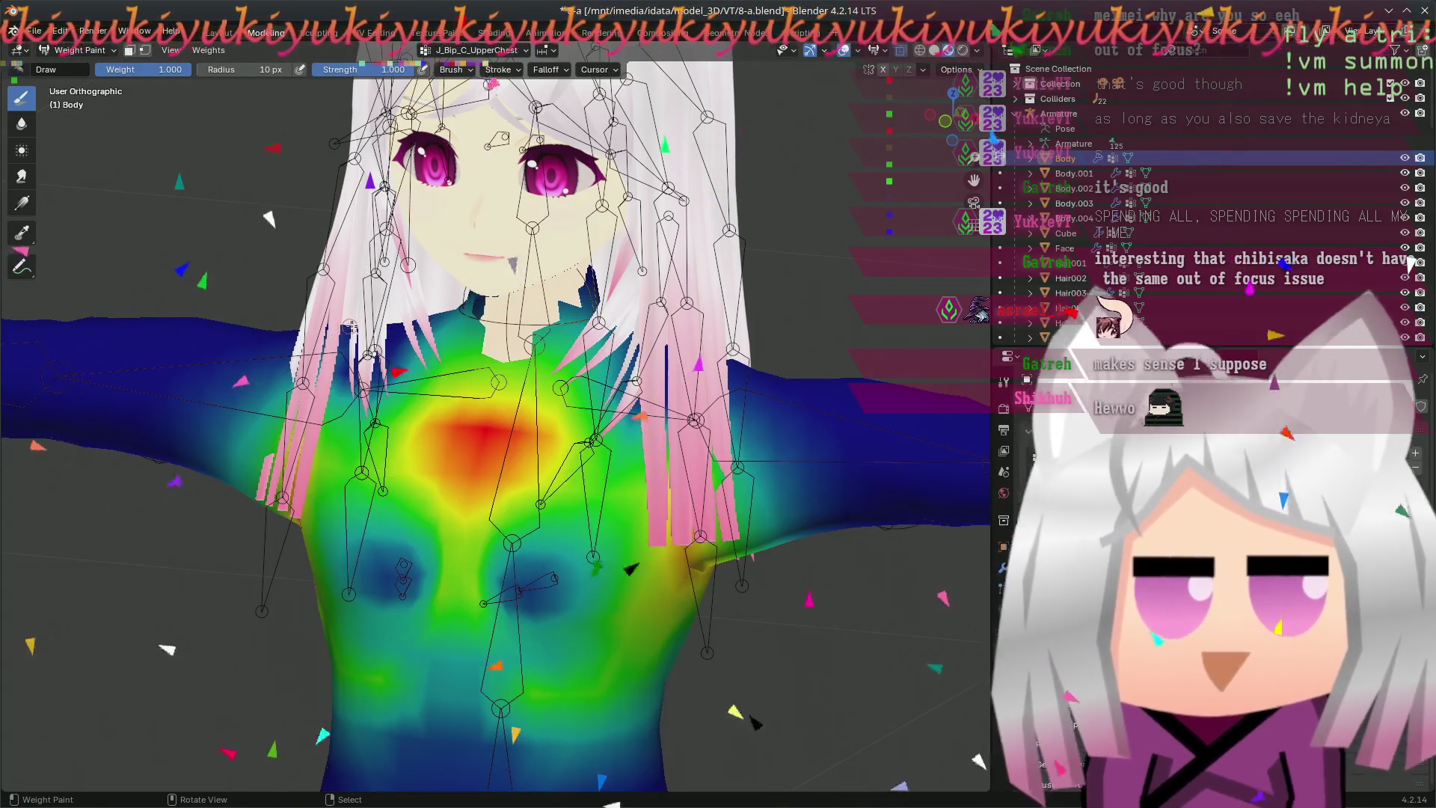
pyautogui.moveTo(131, 205); pyautogui.dragTo(133, 258, button='middle')
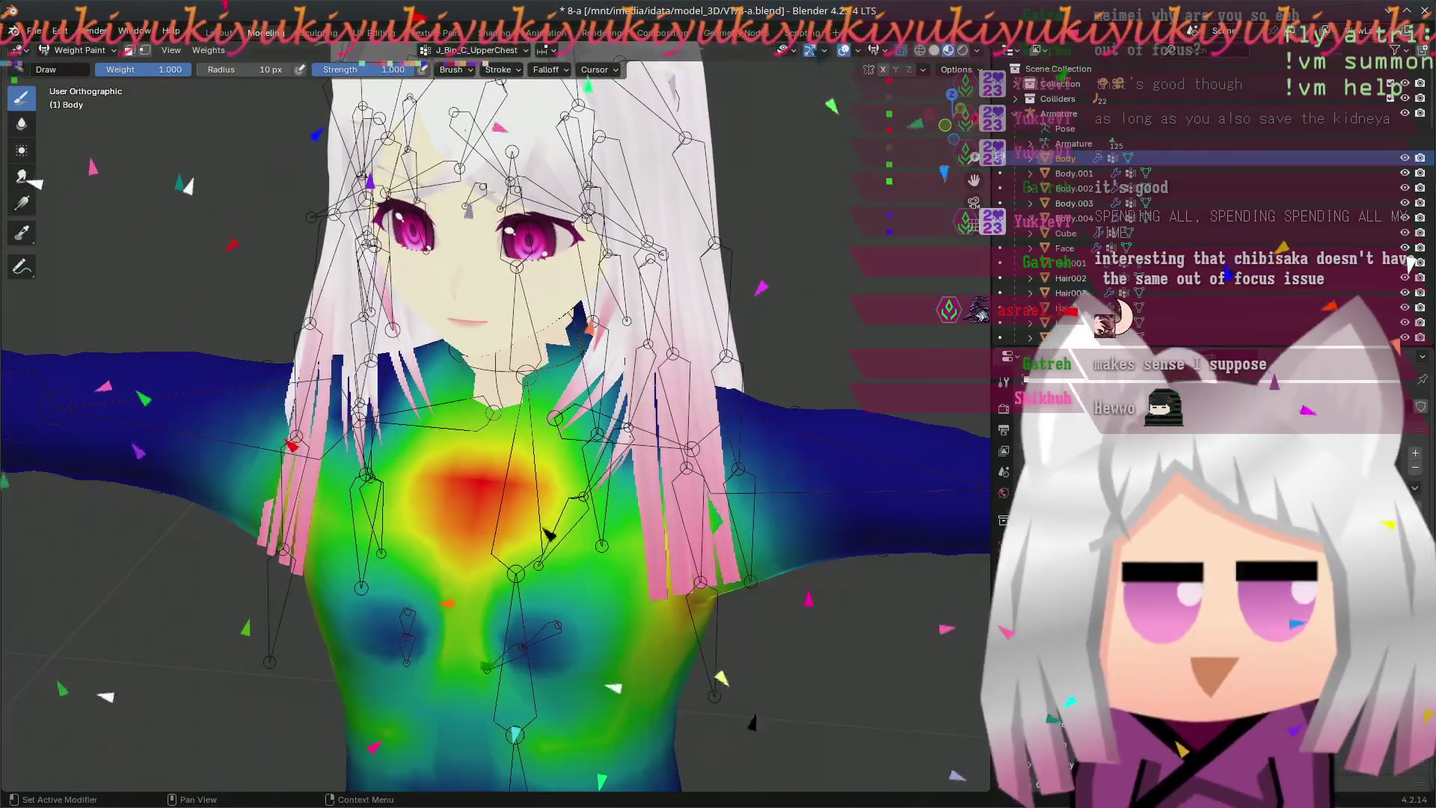
pyautogui.keyDown('ctrl'); pyautogui.click(480, 505); pyautogui.keyUp('ctrl')
pyautogui.keyDown('ctrl'); pyautogui.click(611, 567); pyautogui.keyUp('ctrl')
pyautogui.keyDown('ctrl'); pyautogui.click(616, 535); pyautogui.keyUp('ctrl')
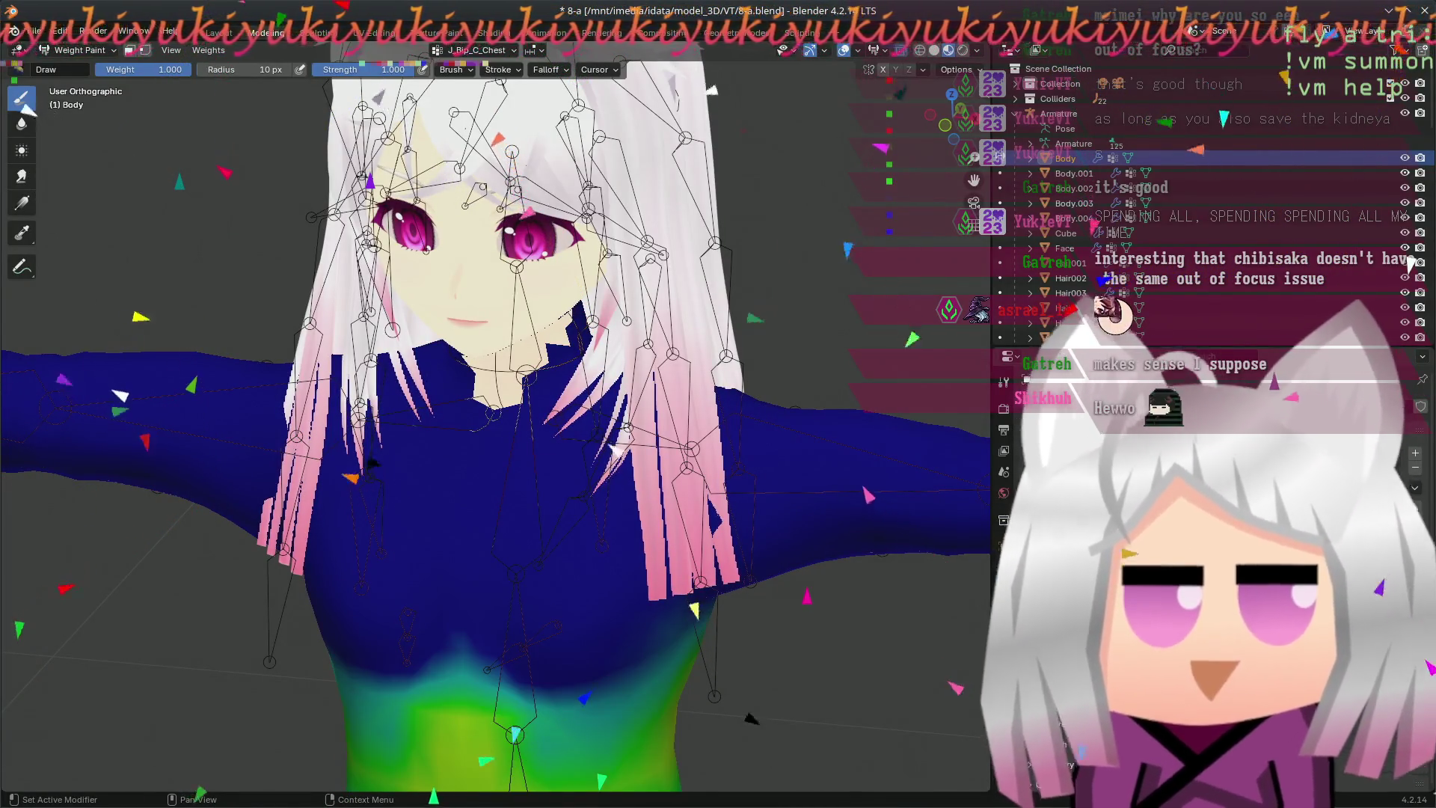
# - Step through the J_Bip_C_UpperChest, J_Bip_C_Head and J_Bip_C_Neck weight heatmaps
pyautogui.keyDown('ctrl'); pyautogui.click(619, 422); pyautogui.keyUp('ctrl')
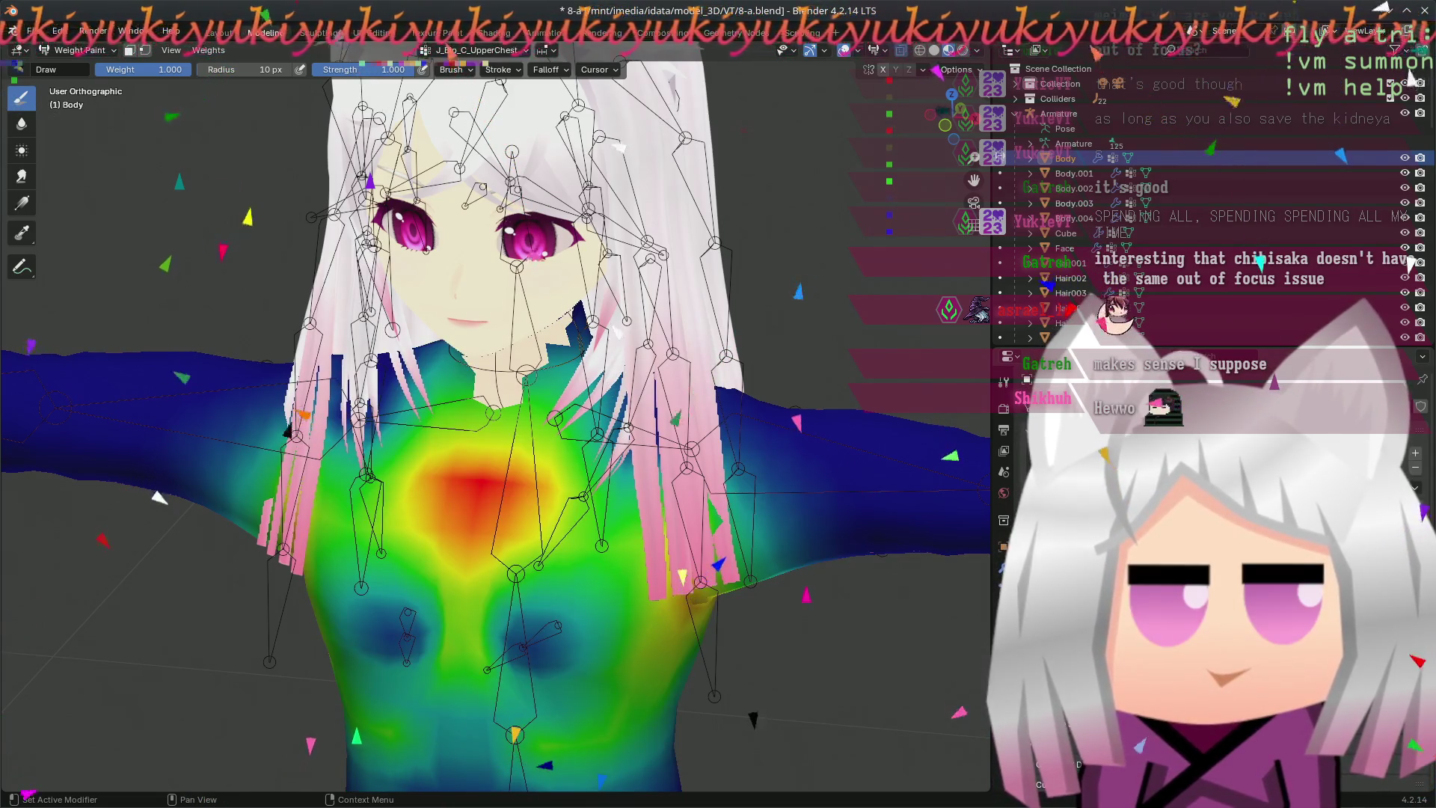
pyautogui.keyDown('ctrl'); pyautogui.click(499, 315); pyautogui.keyUp('ctrl')
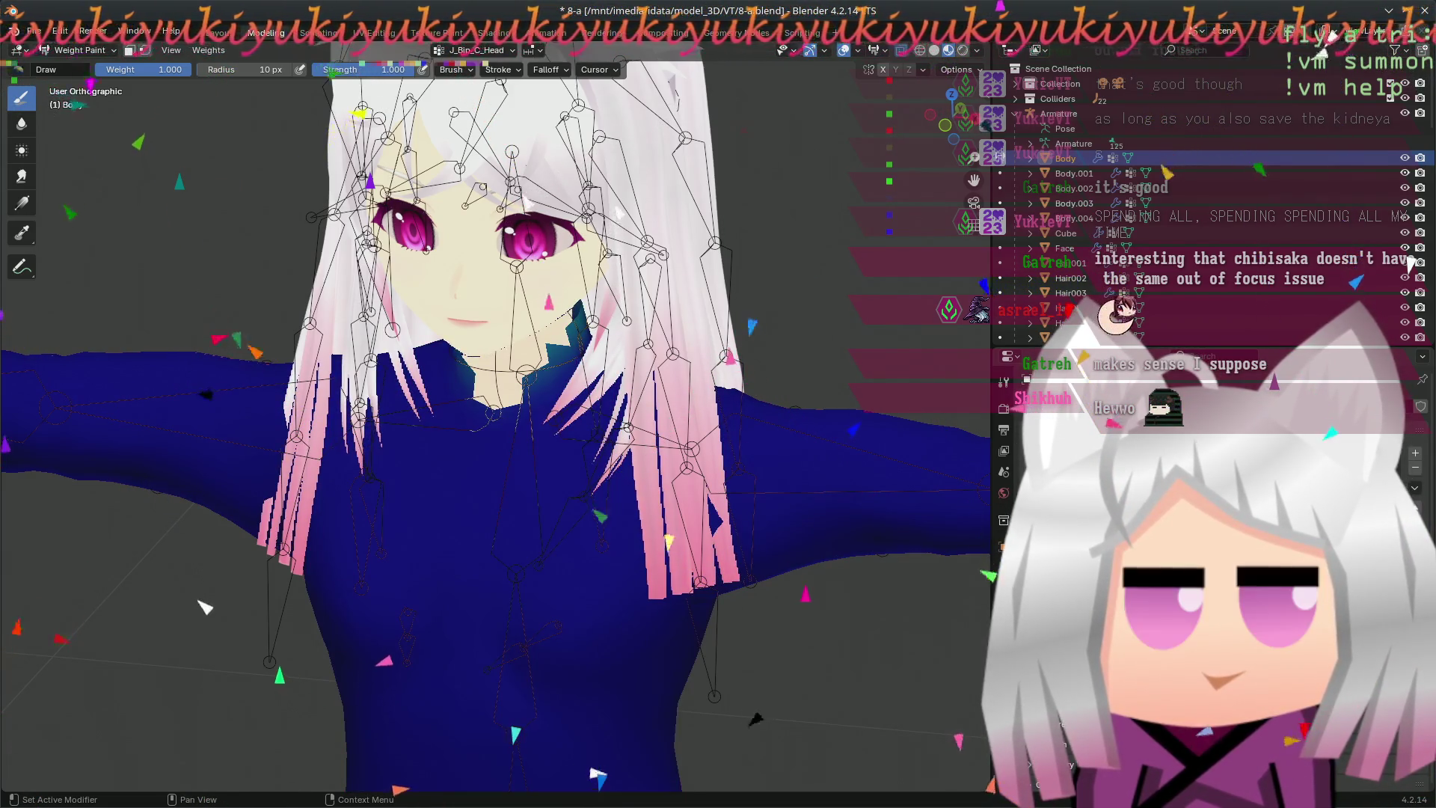
pyautogui.hotkey('ctrl', 'z')
pyautogui.hotkey('ctrl', 'shift', 'z')
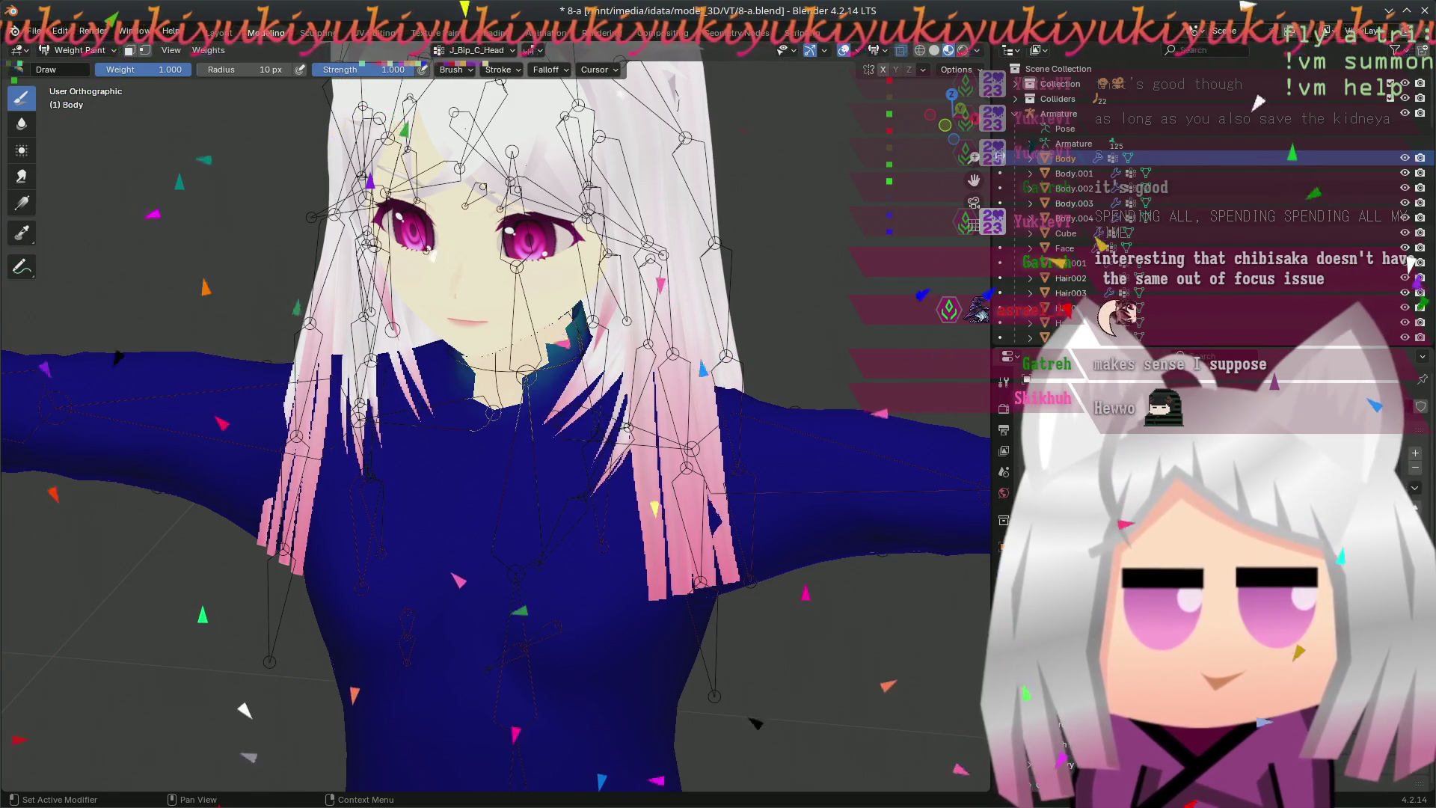
pyautogui.hotkey('ctrl', 'z')
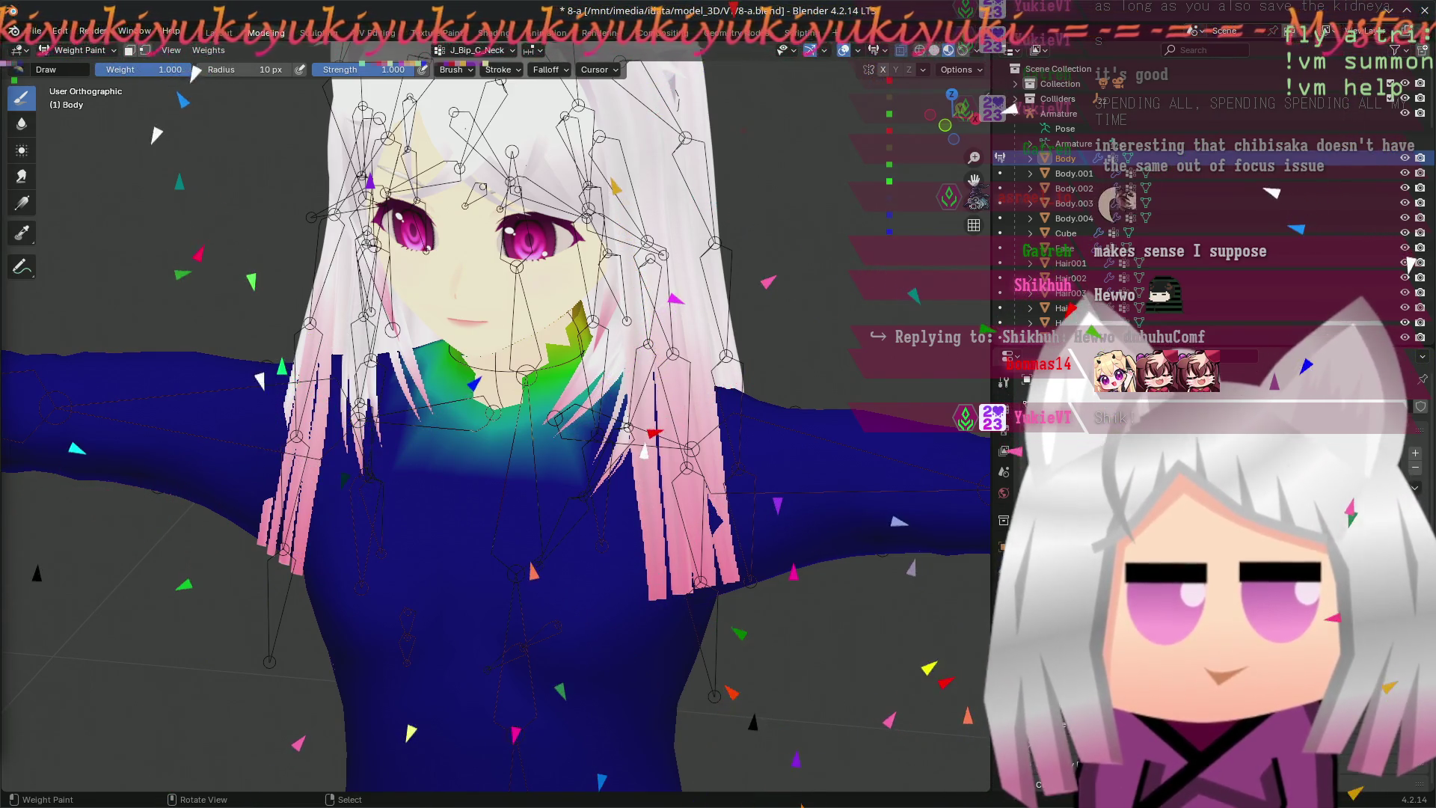
# - Orbit and recentre around the head to inspect the neck weights on the collar
pyautogui.moveTo(190, 516)
pyautogui.mouseDown(button='middle')
pyautogui.moveTo(782, 452)
pyautogui.moveTo(728, 435)
pyautogui.mouseUp(button='middle')
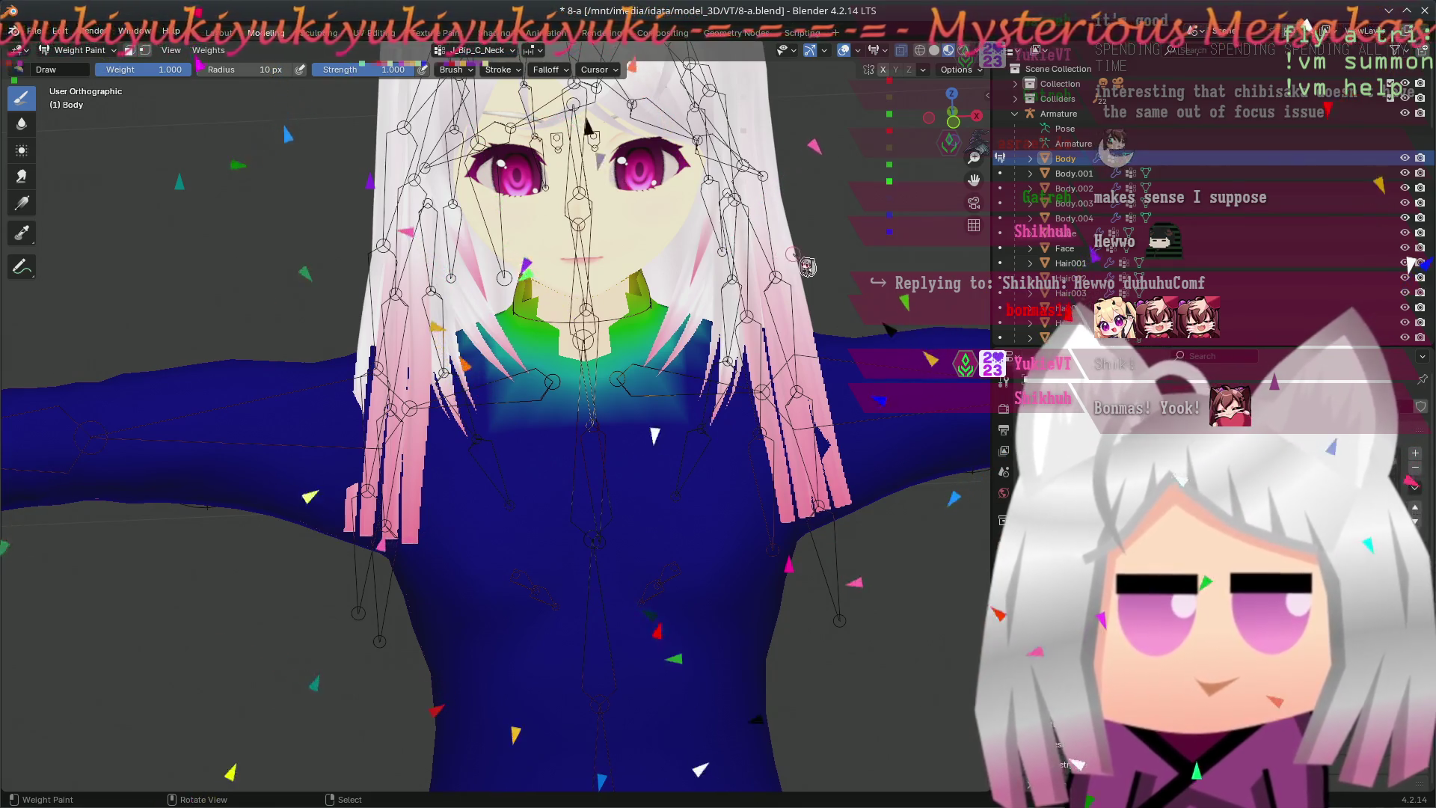
pyautogui.scroll(-4, 727, 434)
pyautogui.scroll(3, 709, 370)
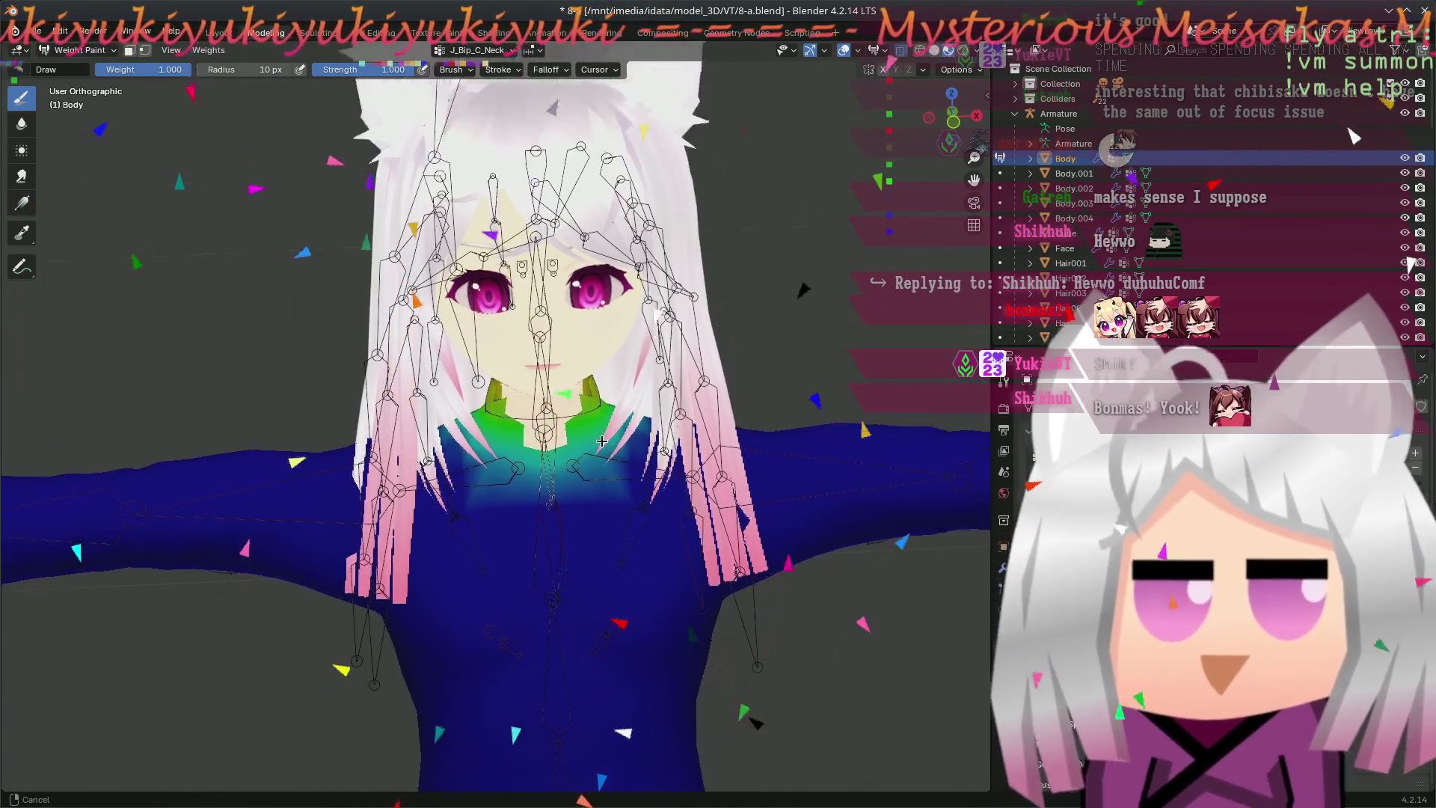
pyautogui.keyDown('shift'); pyautogui.moveTo(710, 370); pyautogui.dragTo(718, 506, button='middle'); pyautogui.keyUp('shift')
pyautogui.keyDown('shift'); pyautogui.moveTo(600, 617); pyautogui.dragTo(573, 558, button='middle'); pyautogui.keyUp('shift')
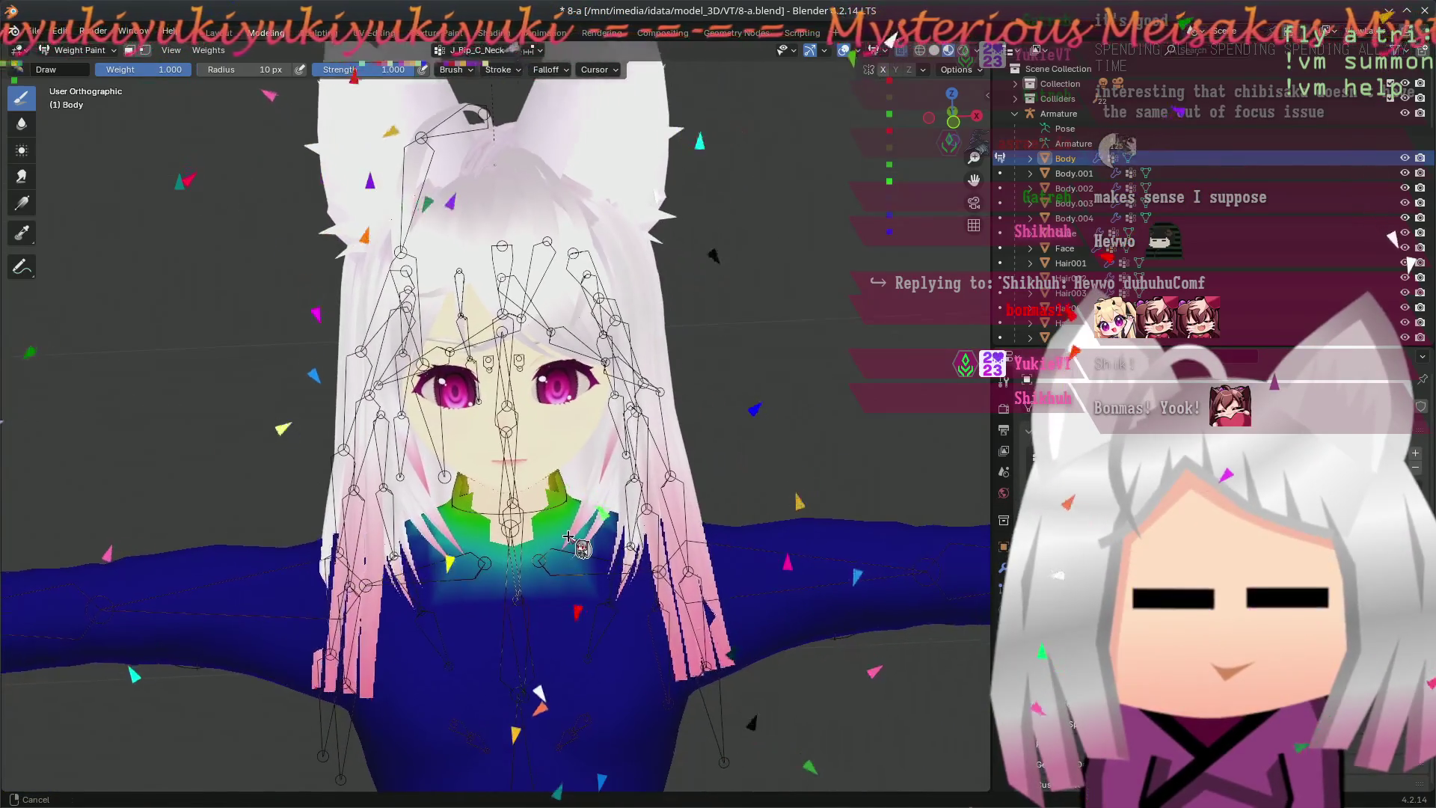
pyautogui.scroll(2, 952, 618)
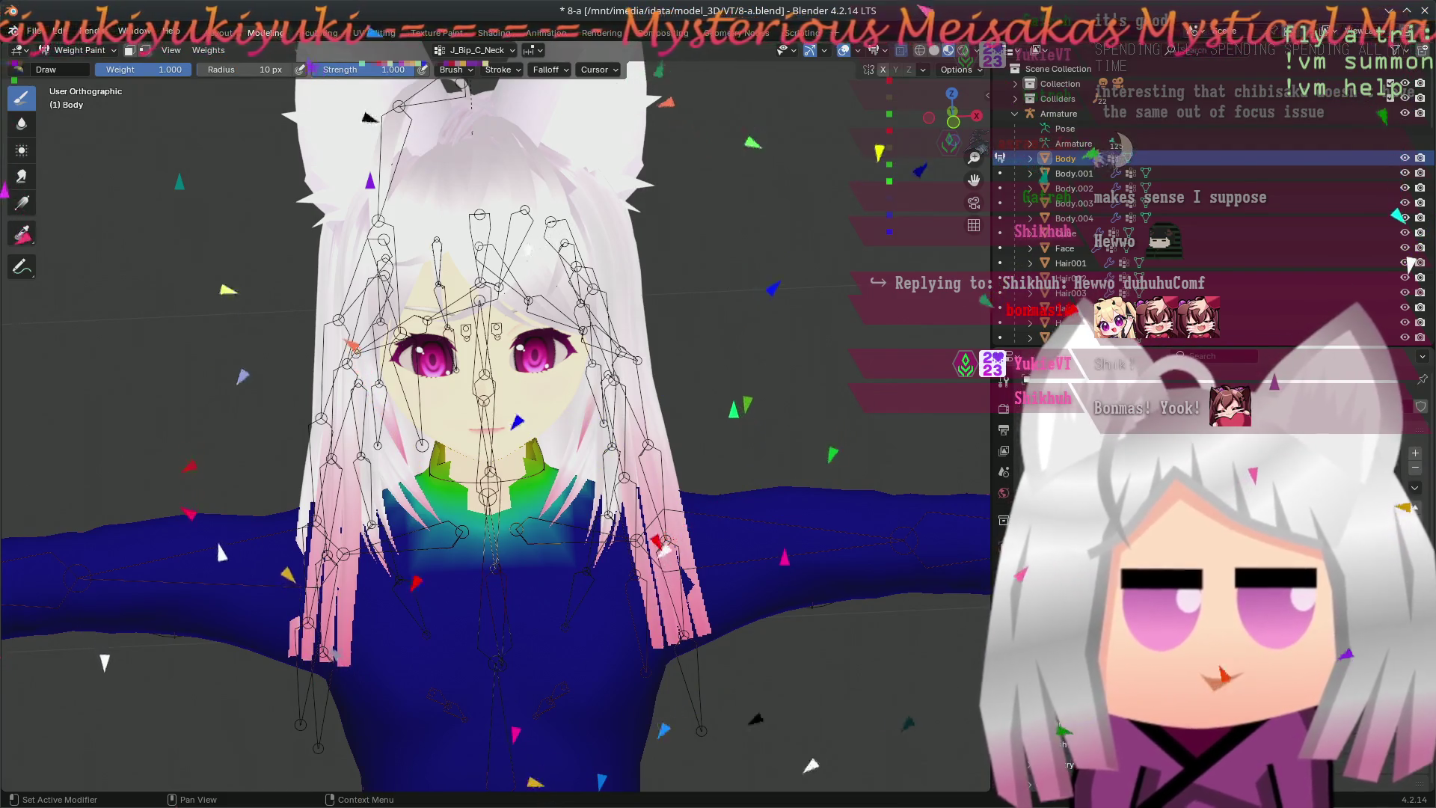
pyautogui.moveTo(177, 530); pyautogui.dragTo(98, 497, button='middle')
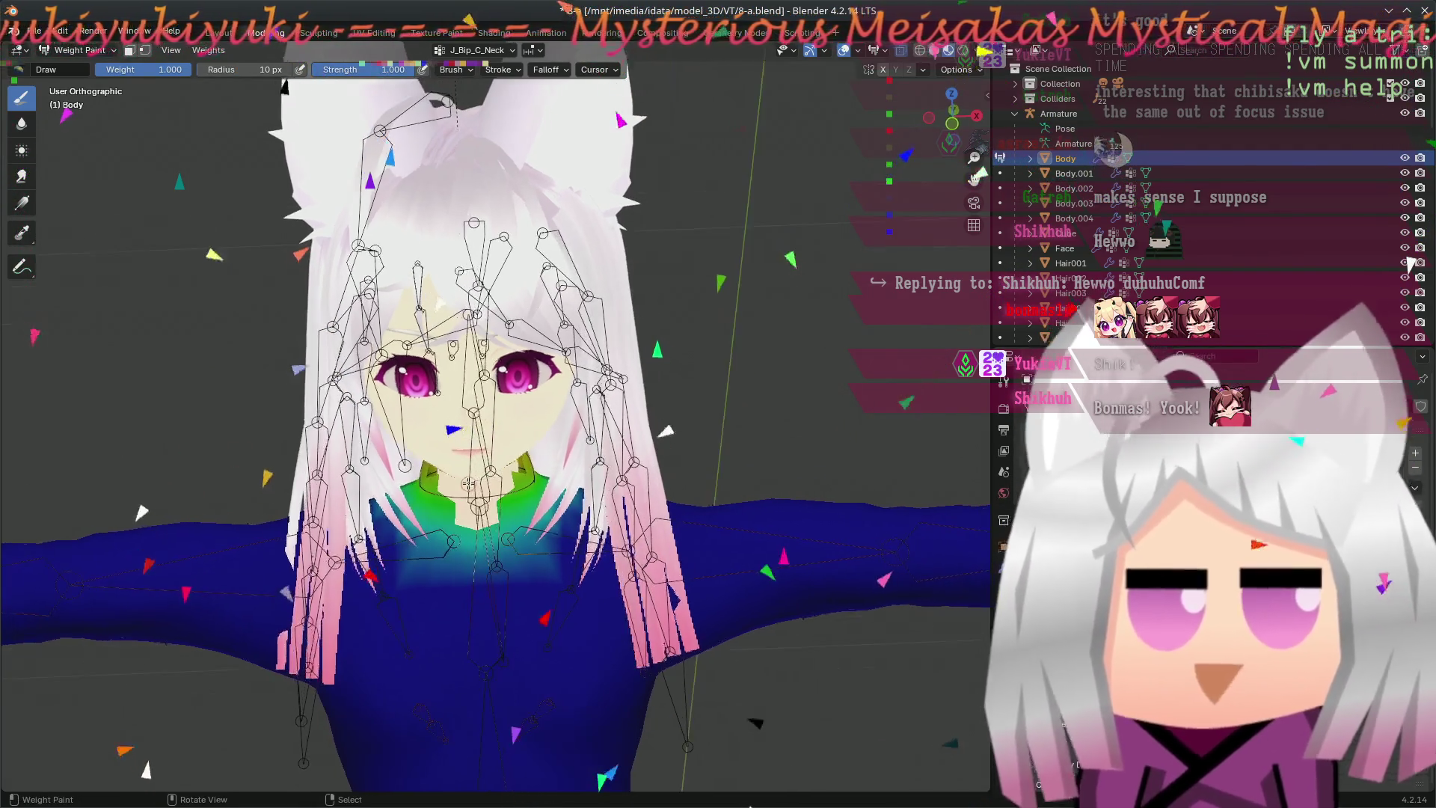
pyautogui.click(79, 49)
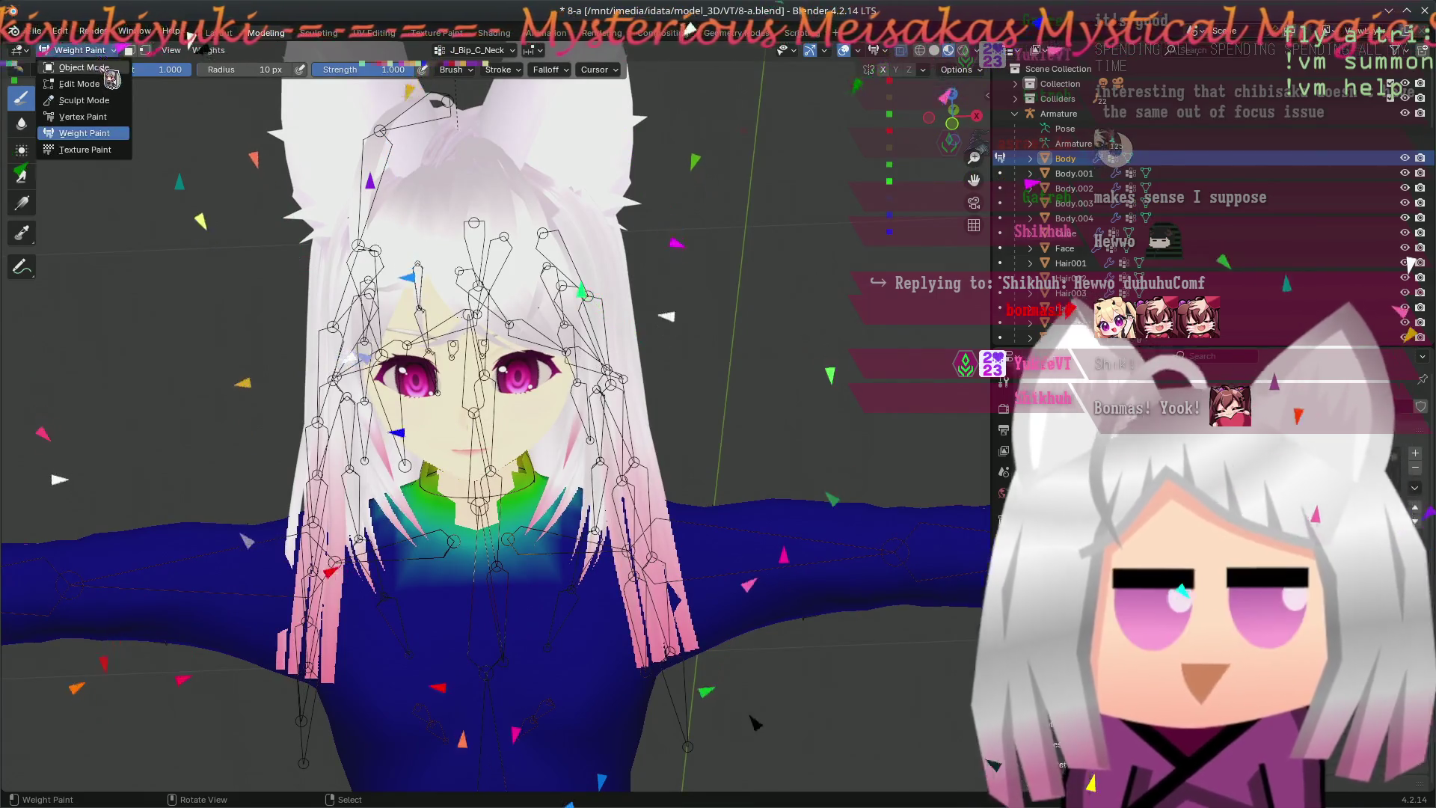
# - Return the Body to Object Mode and pan in close on the kimono neckline and collar
pyautogui.click(84, 67)
pyautogui.scroll(-5, 534, 542)
pyautogui.scroll(5, 535, 542)
pyautogui.scroll(6, 534, 543)
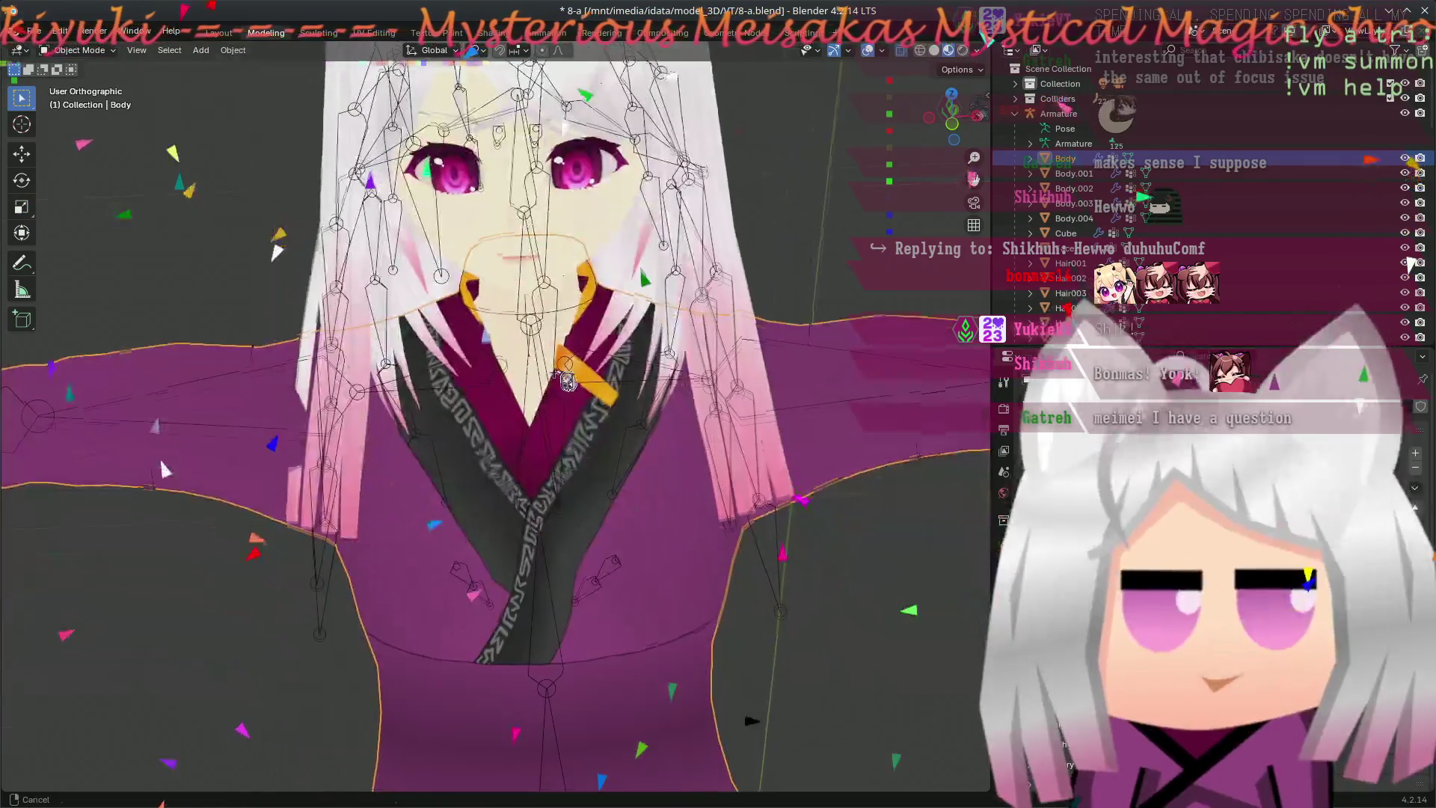
pyautogui.moveTo(534, 542)
pyautogui.keyDown('shift'); pyautogui.mouseDown(button='middle')
pyautogui.moveTo(722, 355)
pyautogui.moveTo(757, 442)
pyautogui.mouseUp(button='middle'); pyautogui.keyUp('shift')
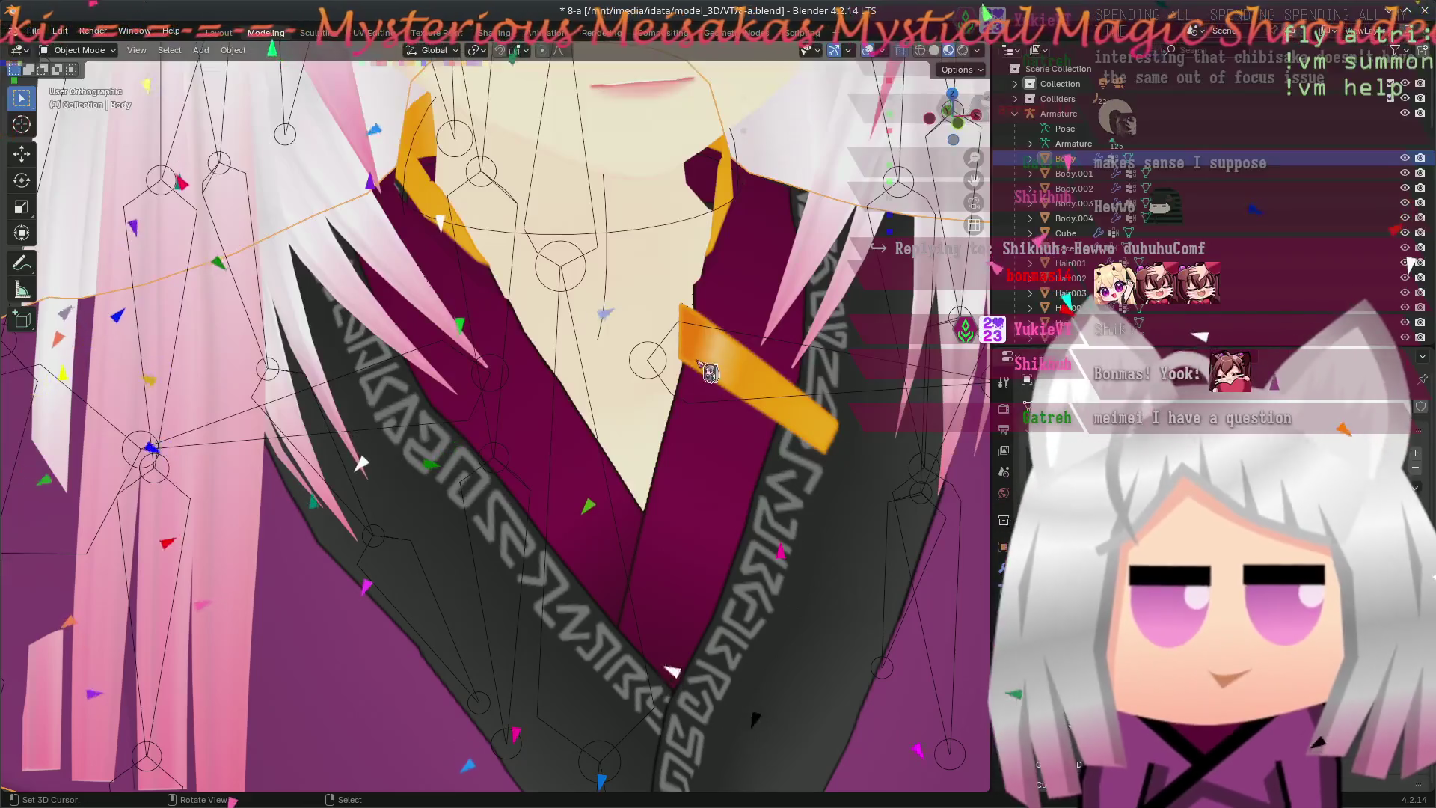
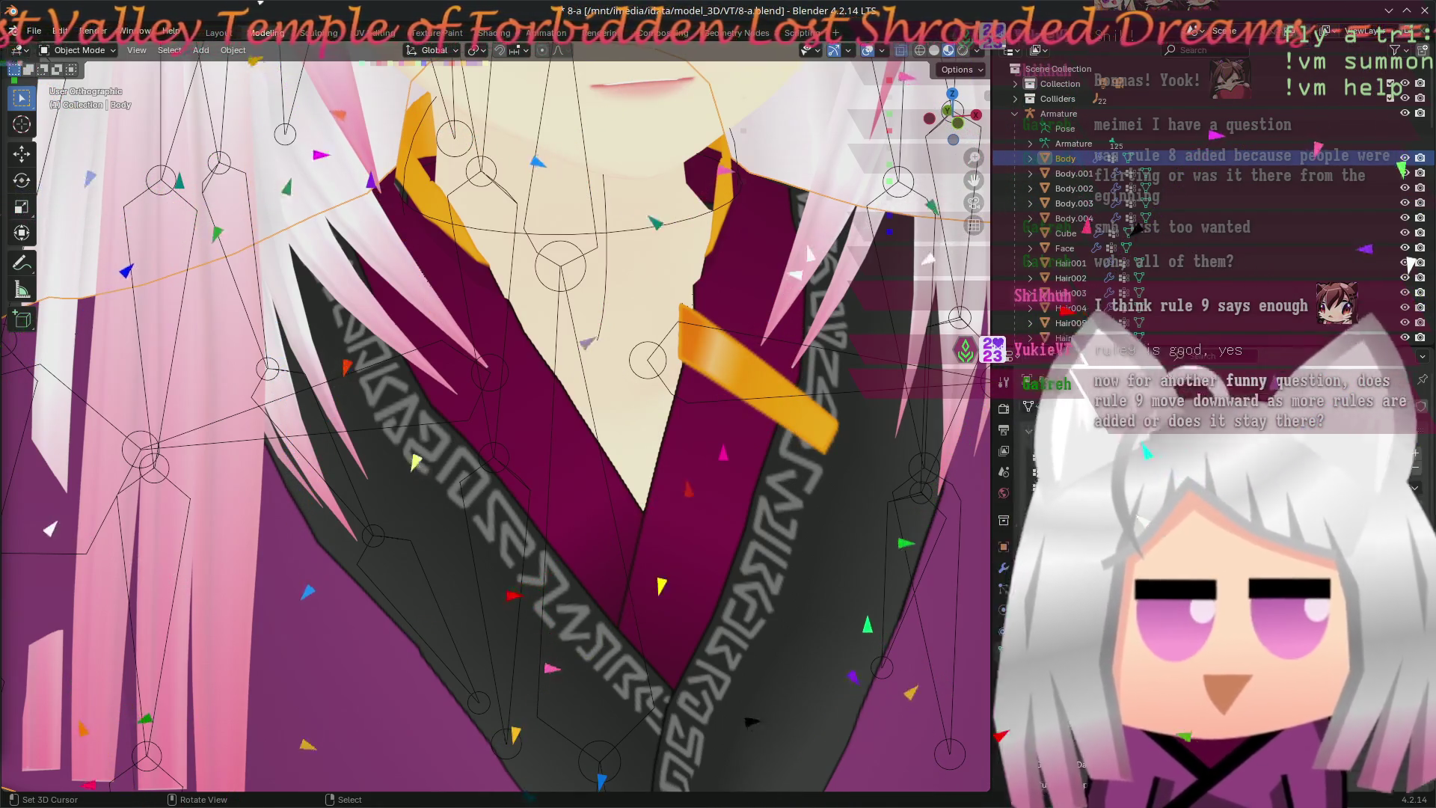
# - Save the 8-a.blend avatar scene file with Ctrl+S, twice
pyautogui.hotkey('ctrl', 's')
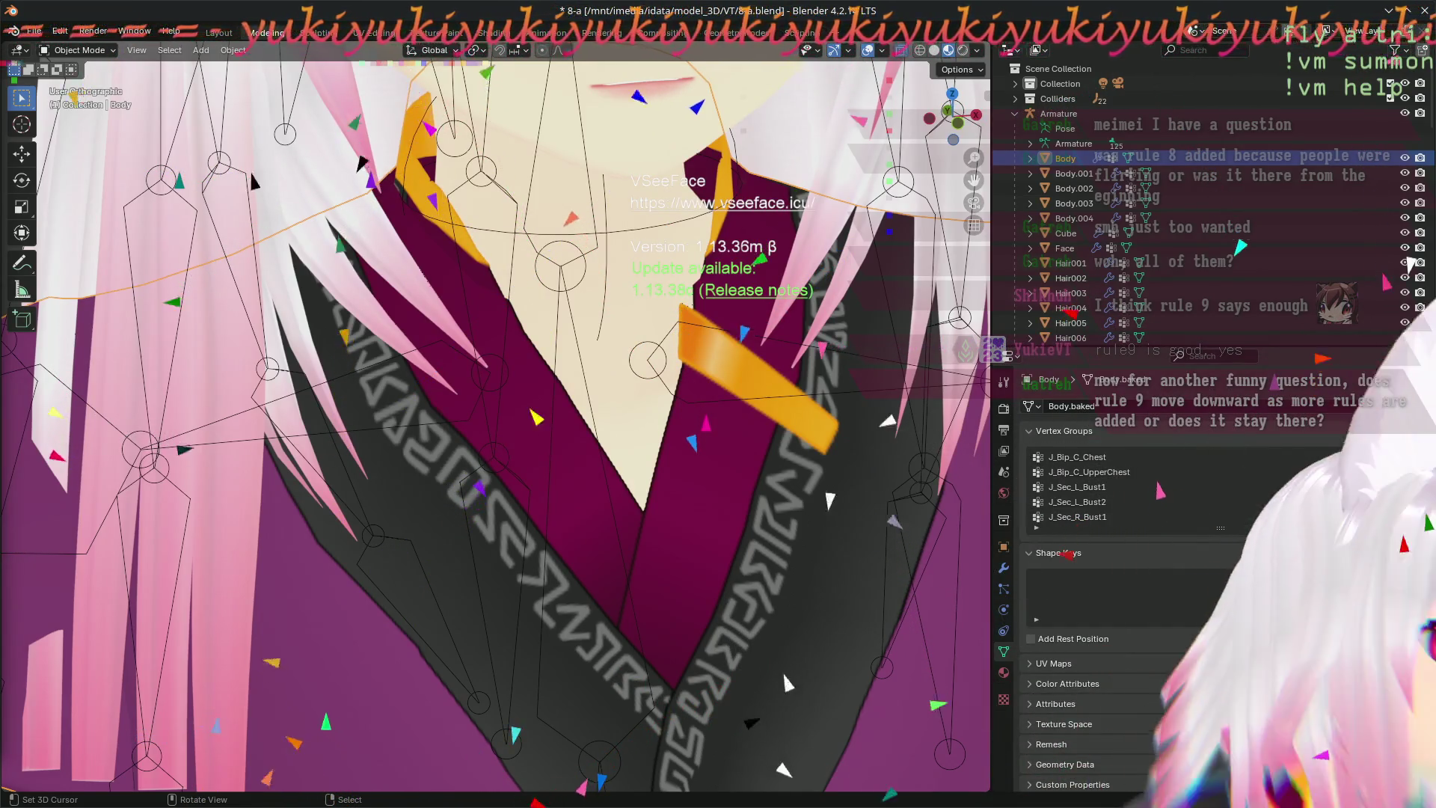
pyautogui.hotkey('ctrl', 's')
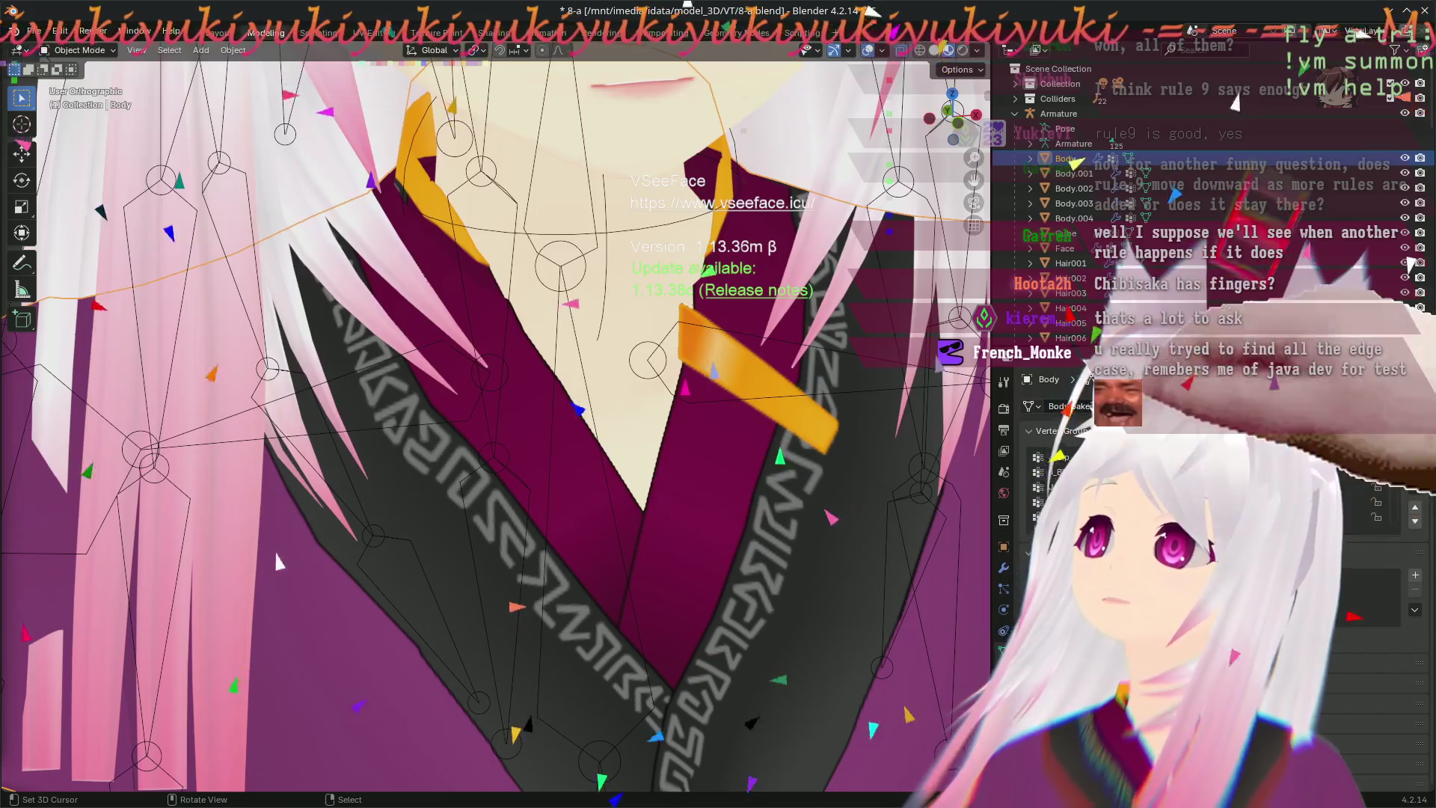
# - Bring up the face-tracking app's camera effect settings over the Blender scene
pyautogui.click(1117, 173)
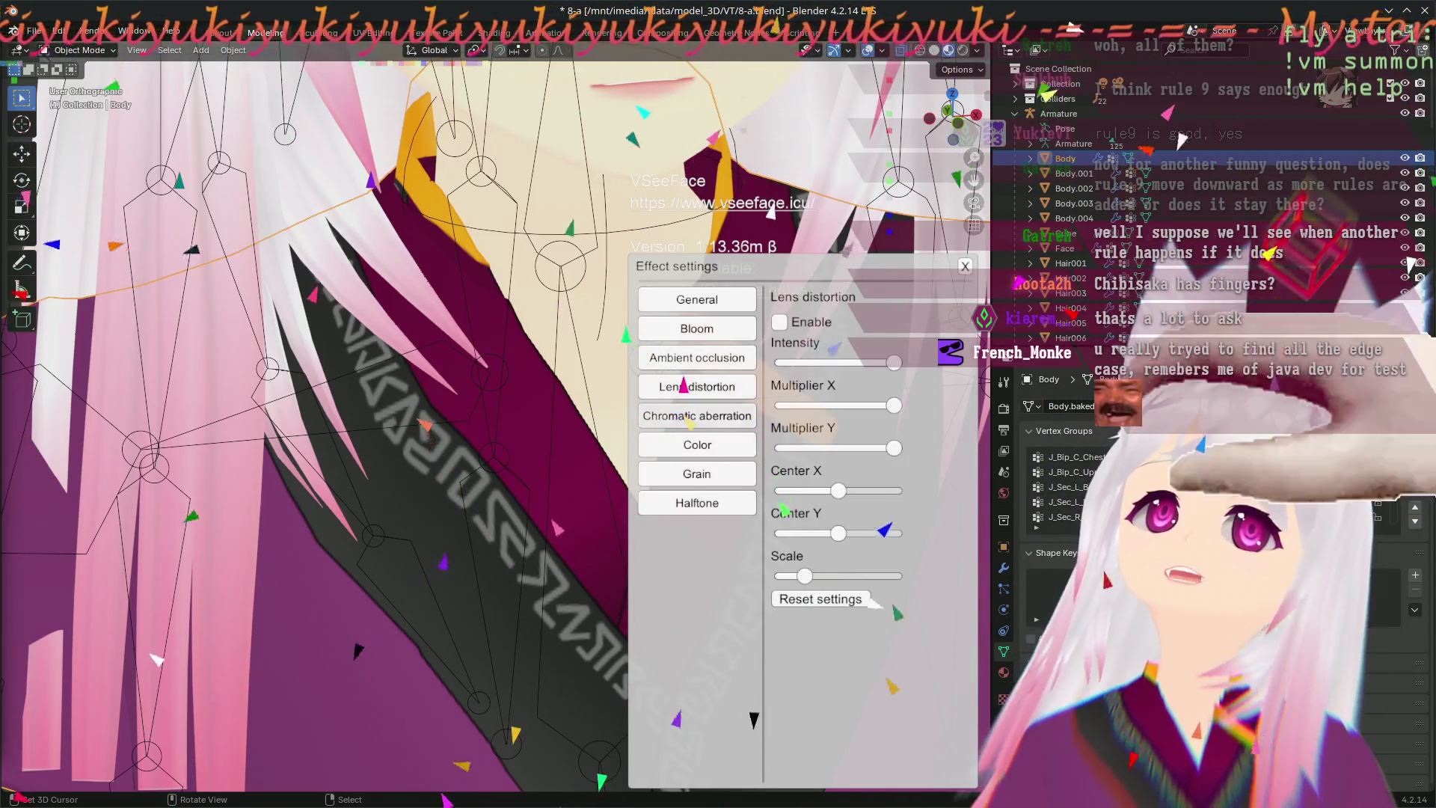
# - Lower the Chromatic aberration effect's intensity to about 0.49 and close the settings
pyautogui.click(698, 418)
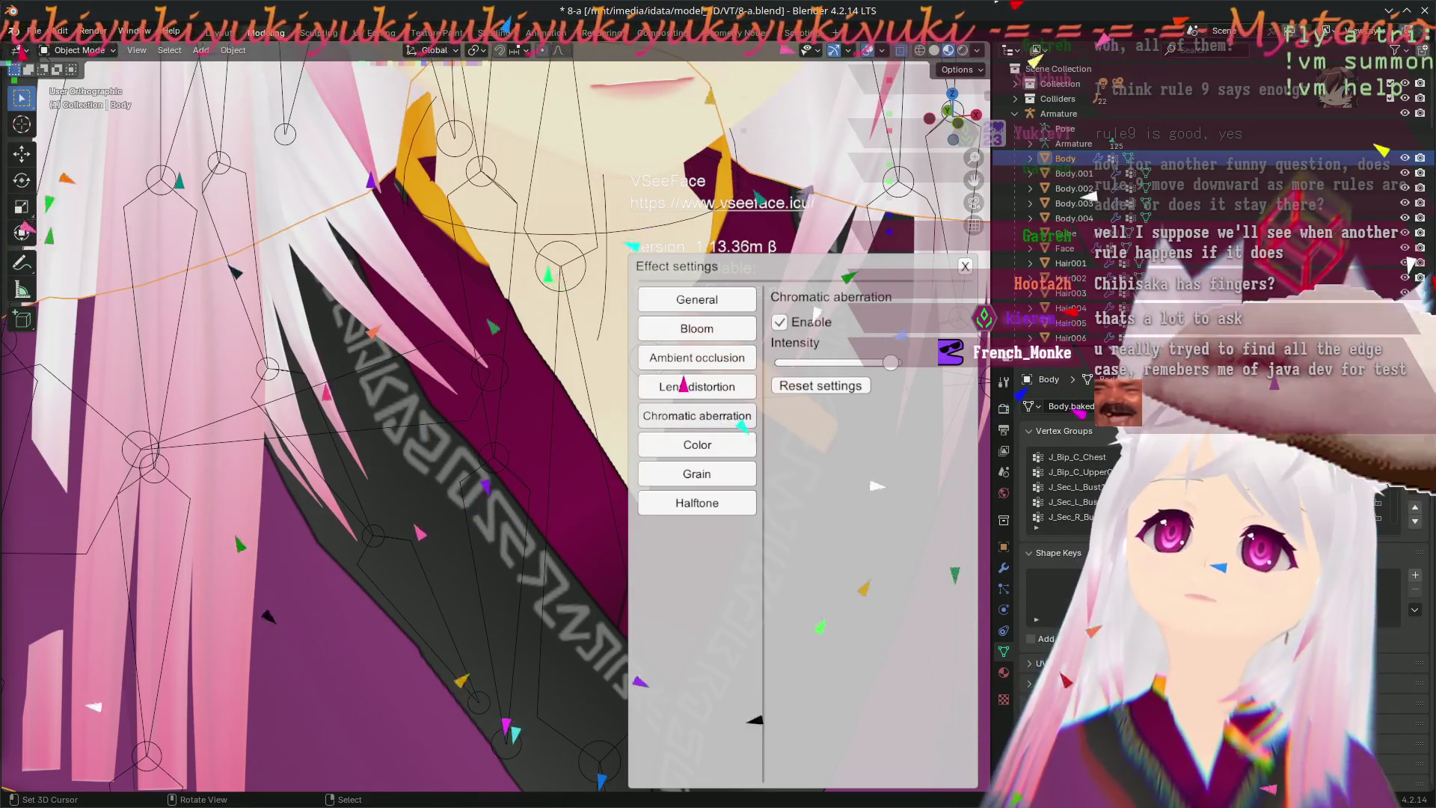
pyautogui.moveTo(890, 362); pyautogui.dragTo(828, 362)
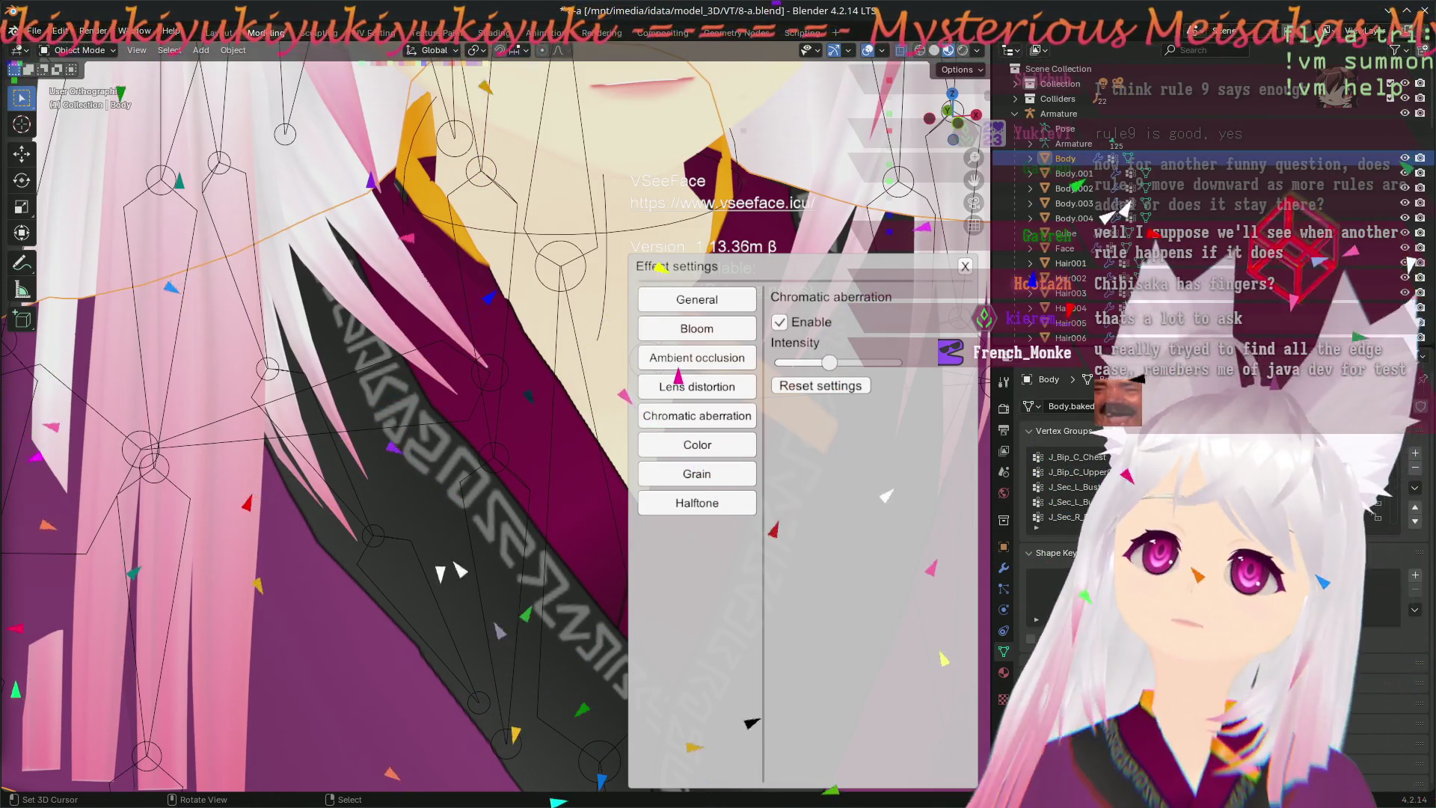
pyautogui.press('Escape')
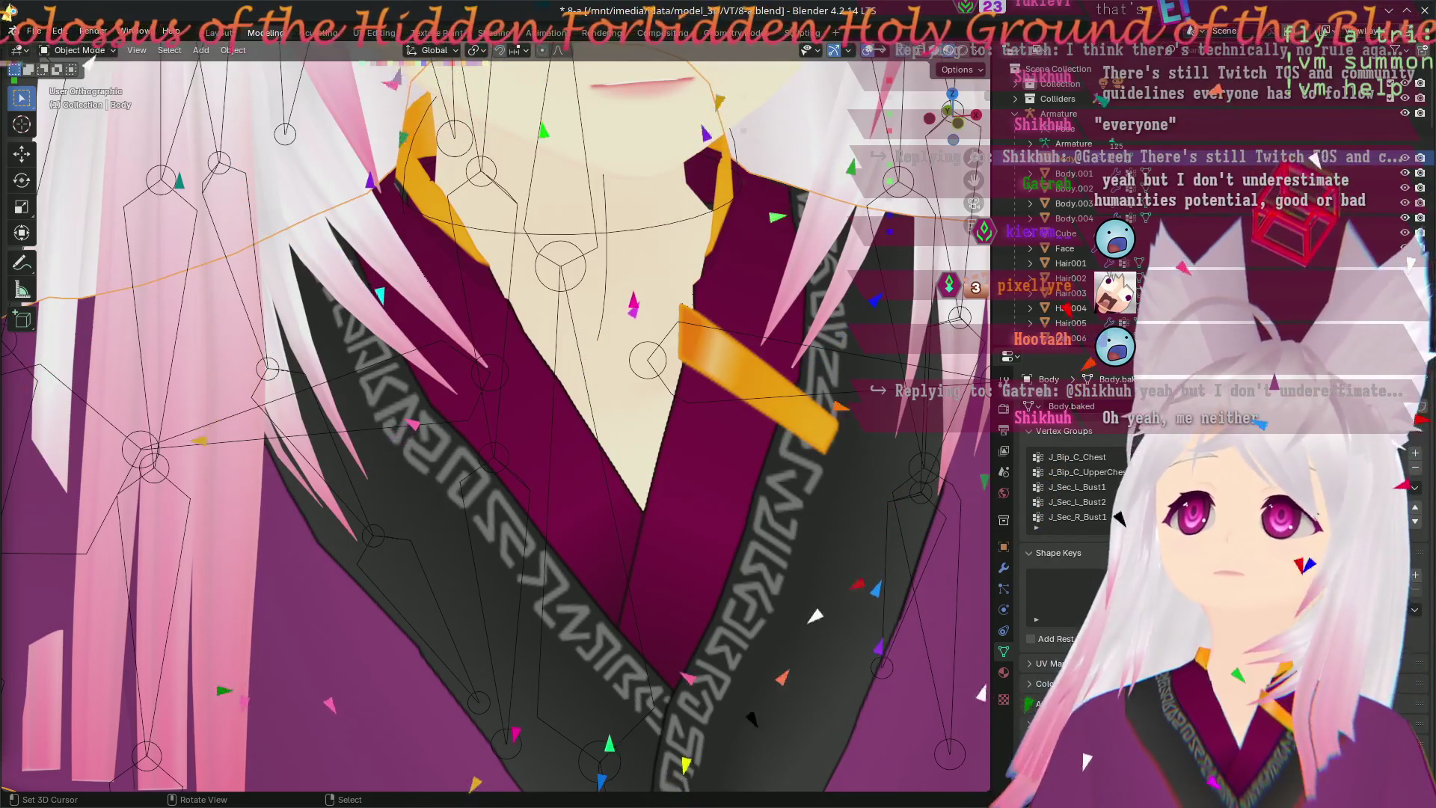
pyautogui.scroll(-2, 706, 378)
# - Orbit to a top-down view of the avatar's head, then raise the Steam window
pyautogui.moveTo(704, 377)
pyautogui.keyDown('shift'); pyautogui.mouseDown(button='middle')
pyautogui.moveTo(640, 313)
pyautogui.moveTo(543, 506)
pyautogui.moveTo(577, 466)
pyautogui.moveTo(527, 328)
pyautogui.mouseUp(button='middle'); pyautogui.keyUp('shift')
pyautogui.scroll(-2, 640, 313)
pyautogui.moveTo(624, 266)
pyautogui.mouseDown(button='middle')
pyautogui.moveTo(849, 168)
pyautogui.moveTo(915, 475)
pyautogui.mouseUp(button='middle')
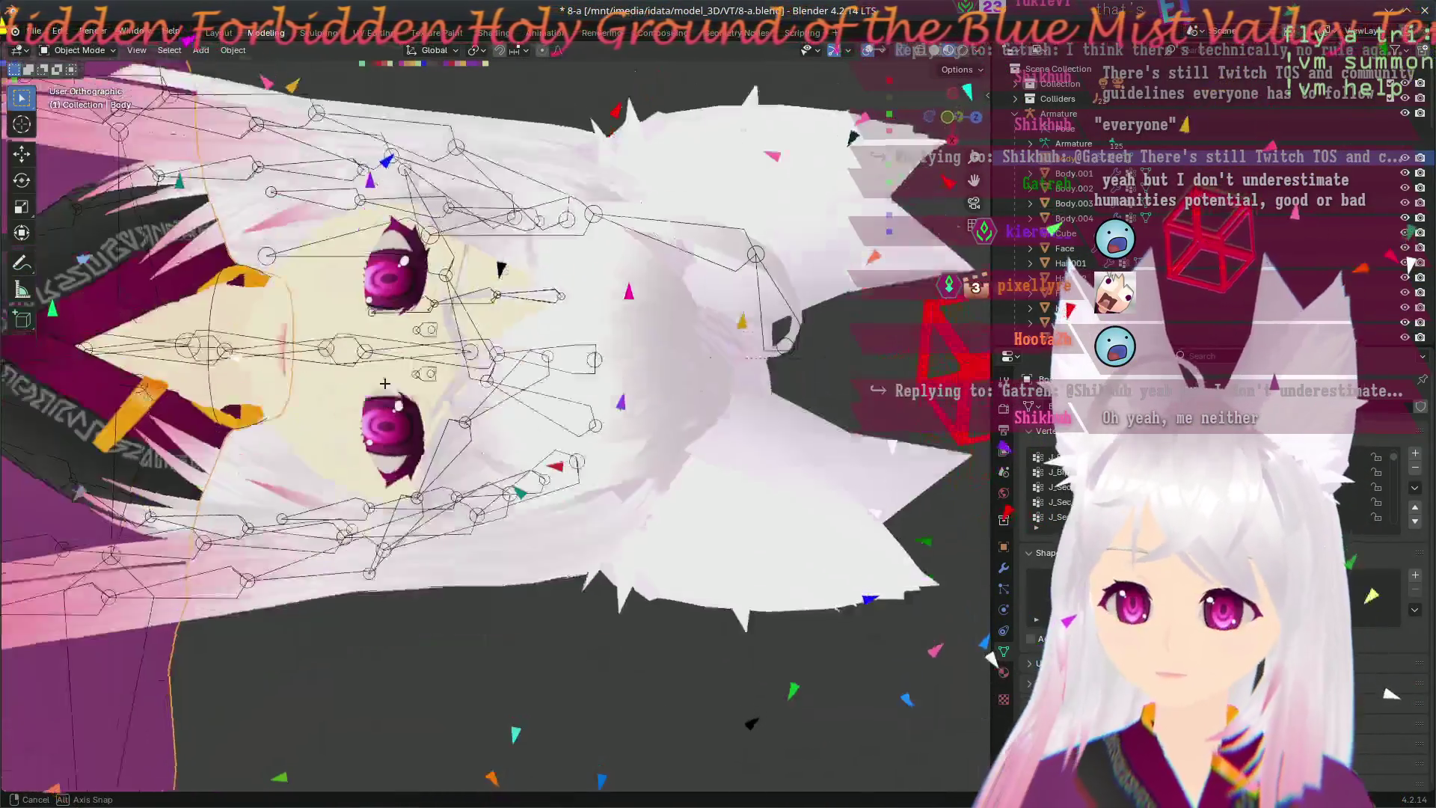
pyautogui.moveTo(915, 475)
pyautogui.mouseDown(button='middle')
pyautogui.moveTo(402, 374)
pyautogui.moveTo(542, 563)
pyautogui.moveTo(772, 319)
pyautogui.mouseUp(button='middle')
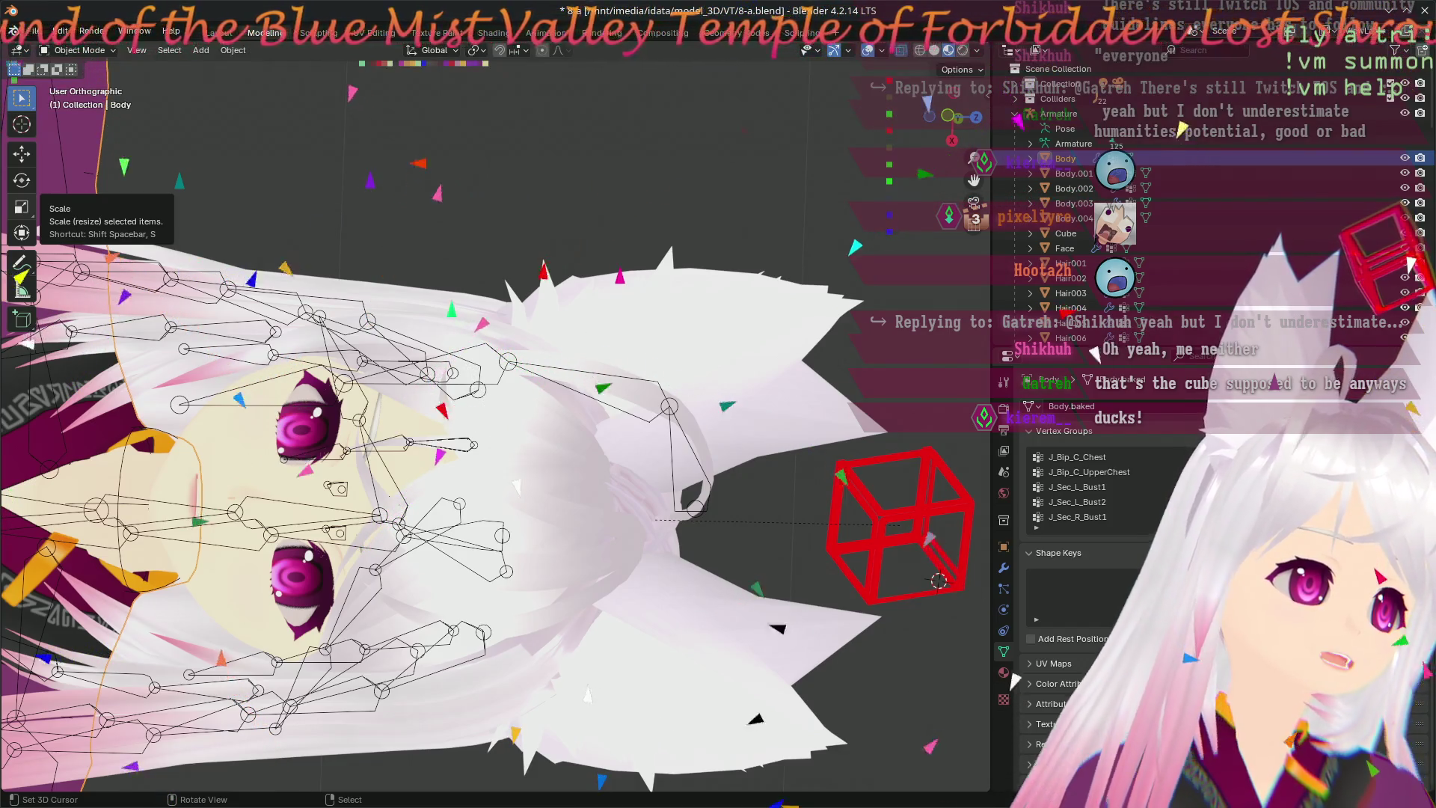
pyautogui.hotkey('alt', 'Tab')
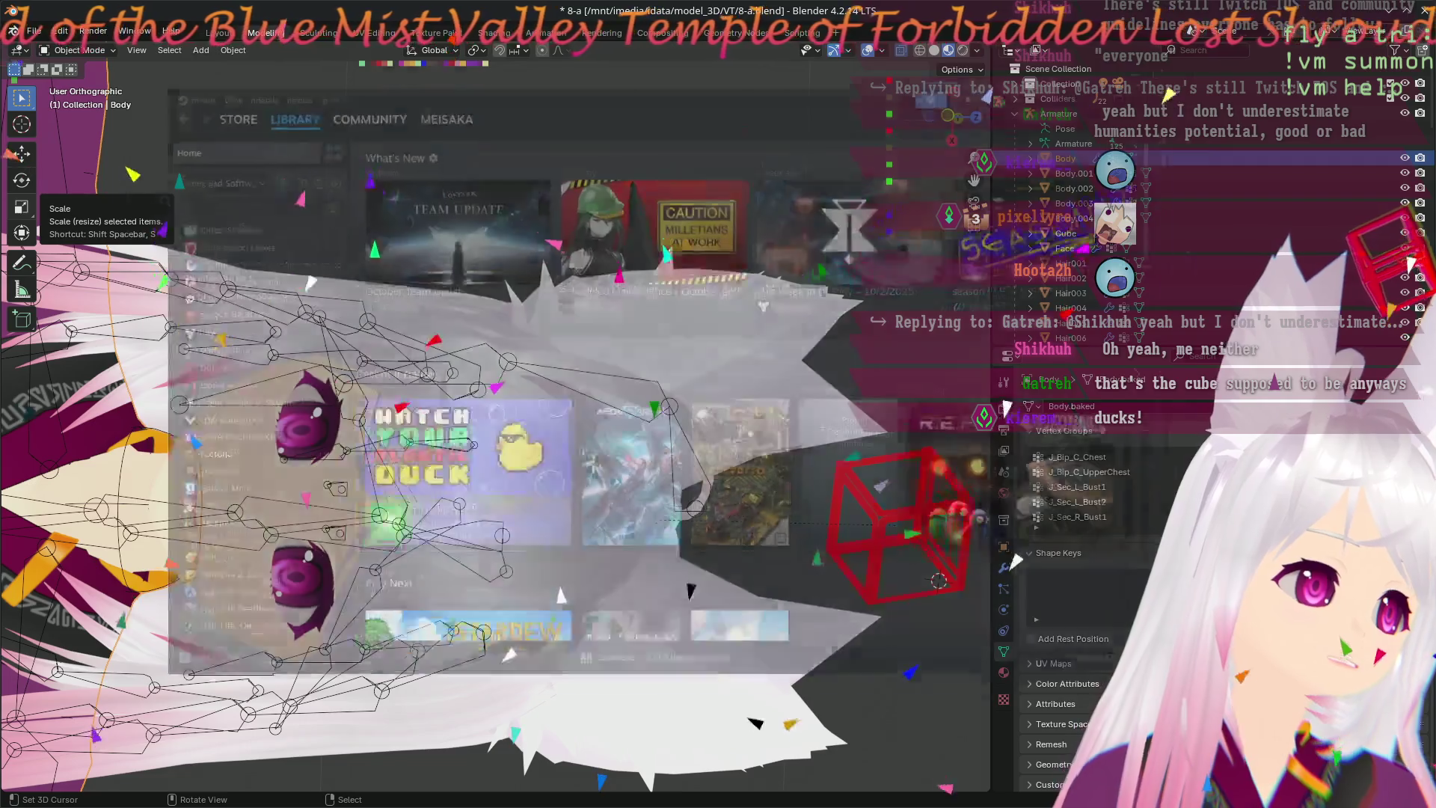
pyautogui.scroll(-2, 224, 449)
pyautogui.scroll(-3, 274, 359)
pyautogui.scroll(-5, 274, 359)
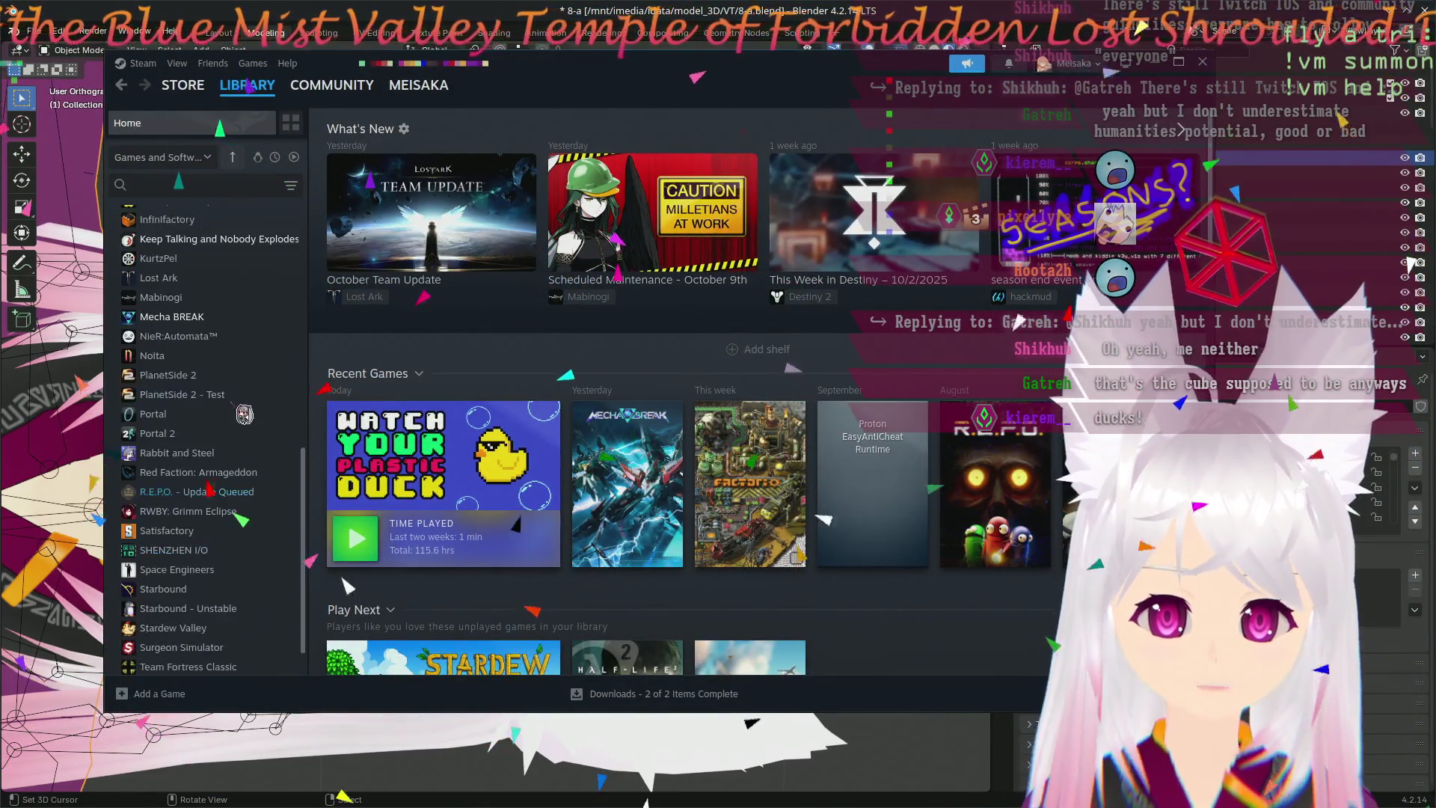
pyautogui.scroll(-1, 224, 583)
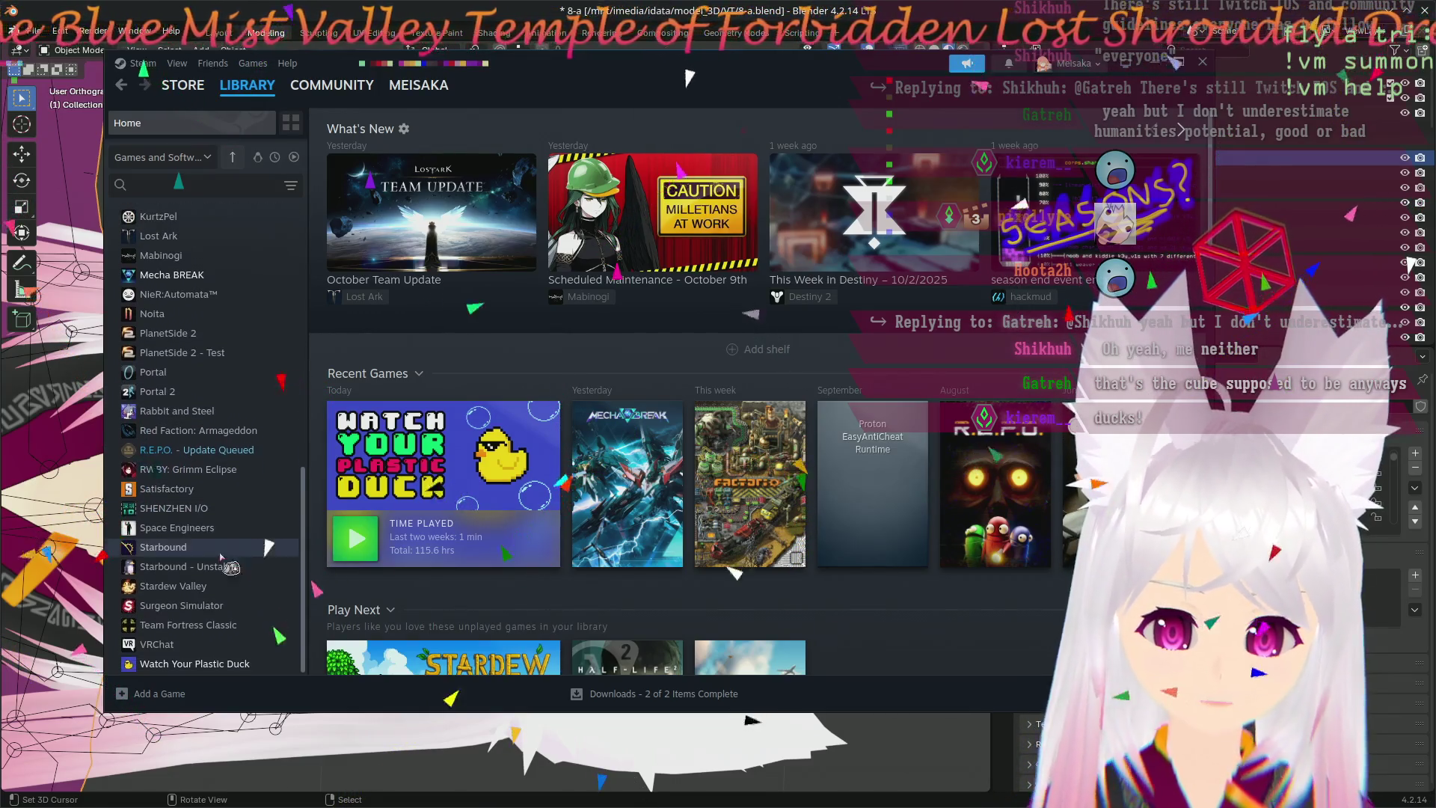
# - Force Proton-GE 10-17 as Watch Your Plastic Duck's compatibility tool in its properties
pyautogui.click(193, 663)
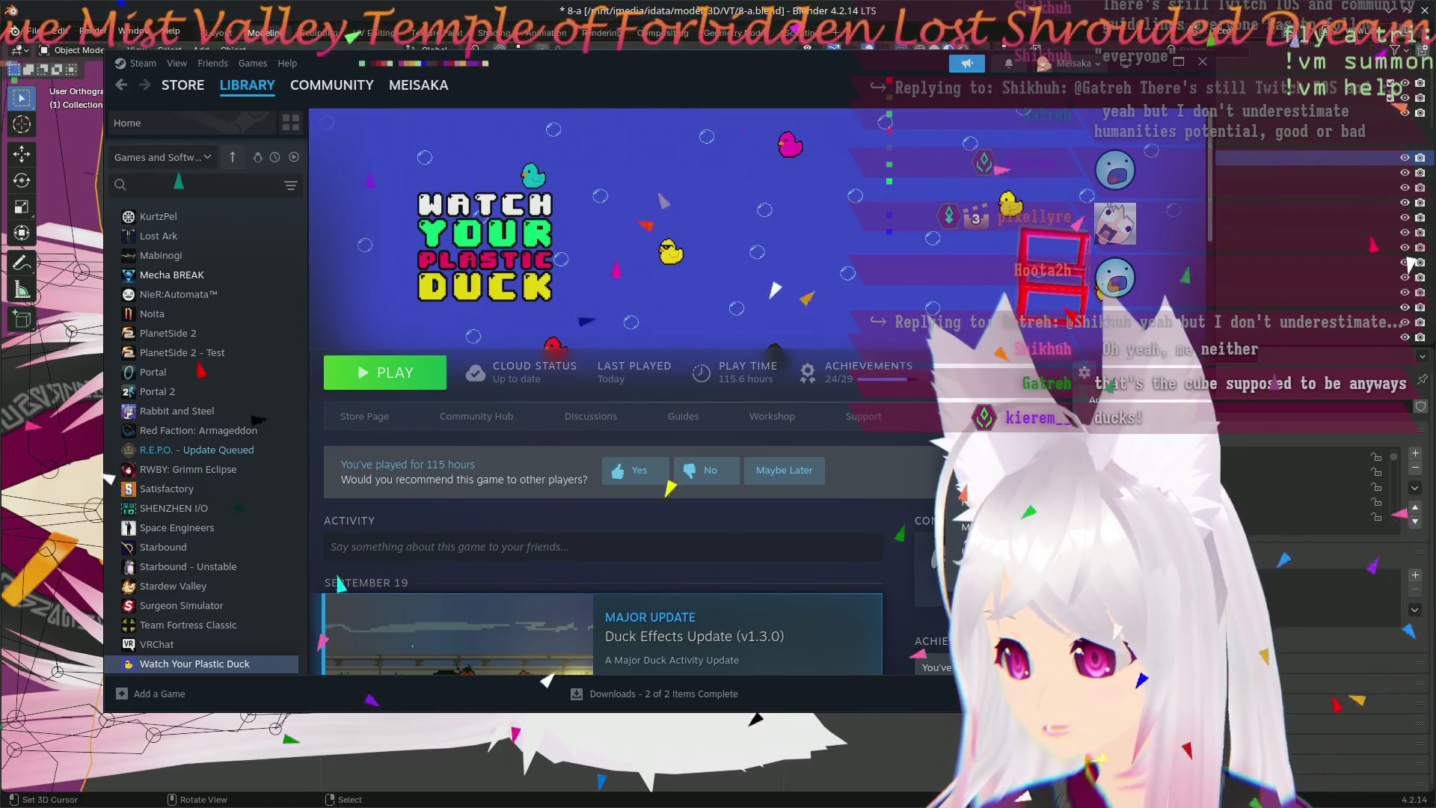
pyautogui.click(946, 372)
pyautogui.click(965, 438)
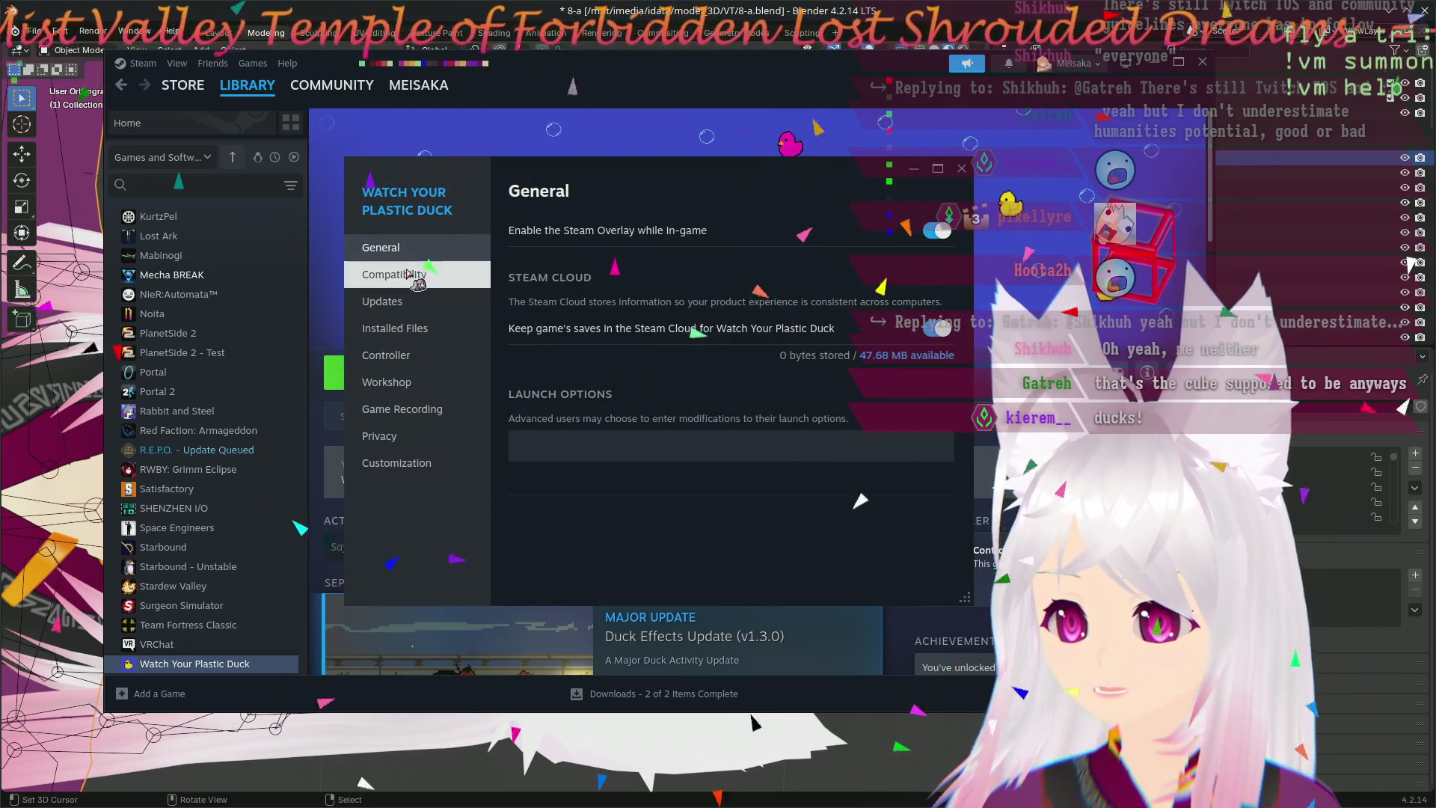
pyautogui.click(417, 282)
pyautogui.click(523, 229)
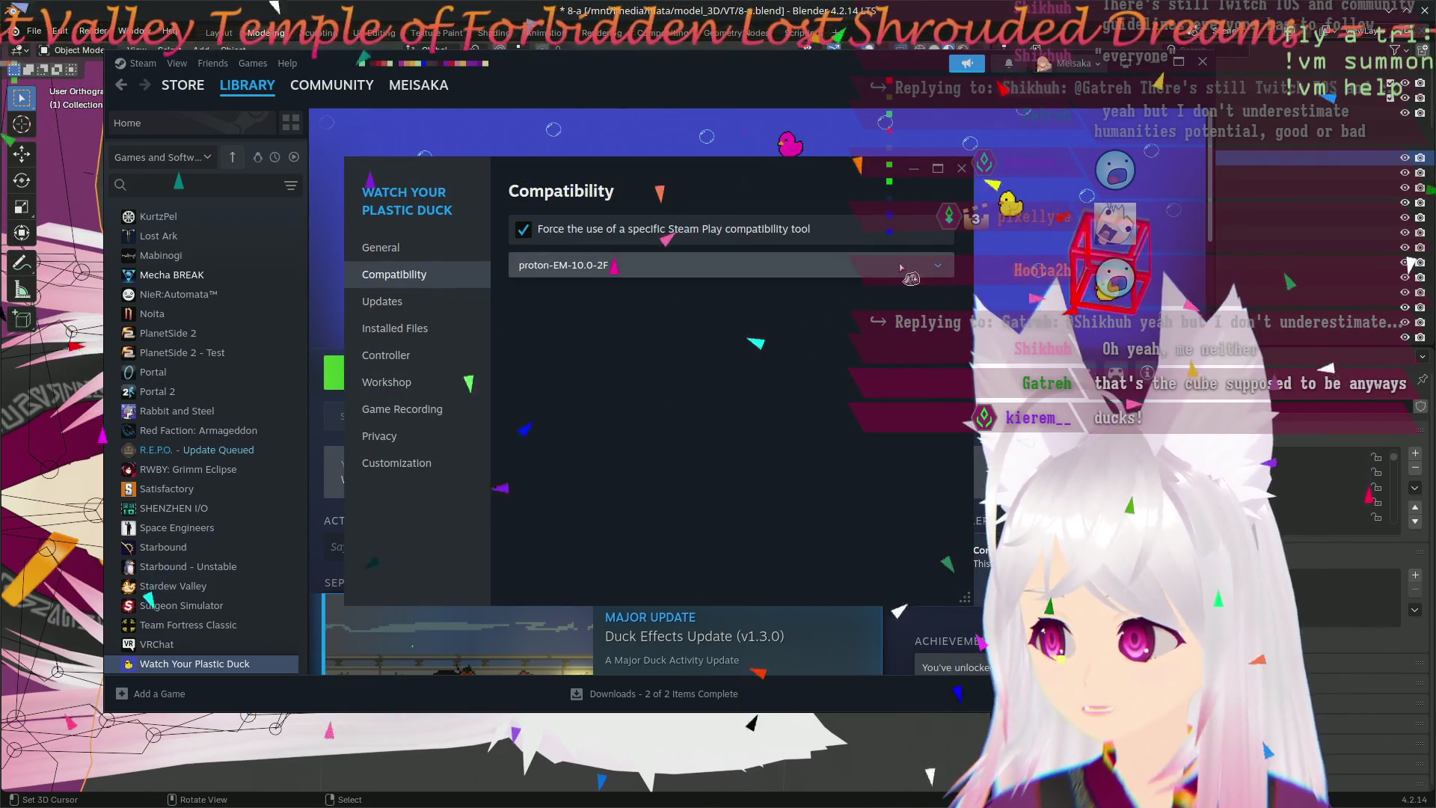
pyautogui.click(774, 265)
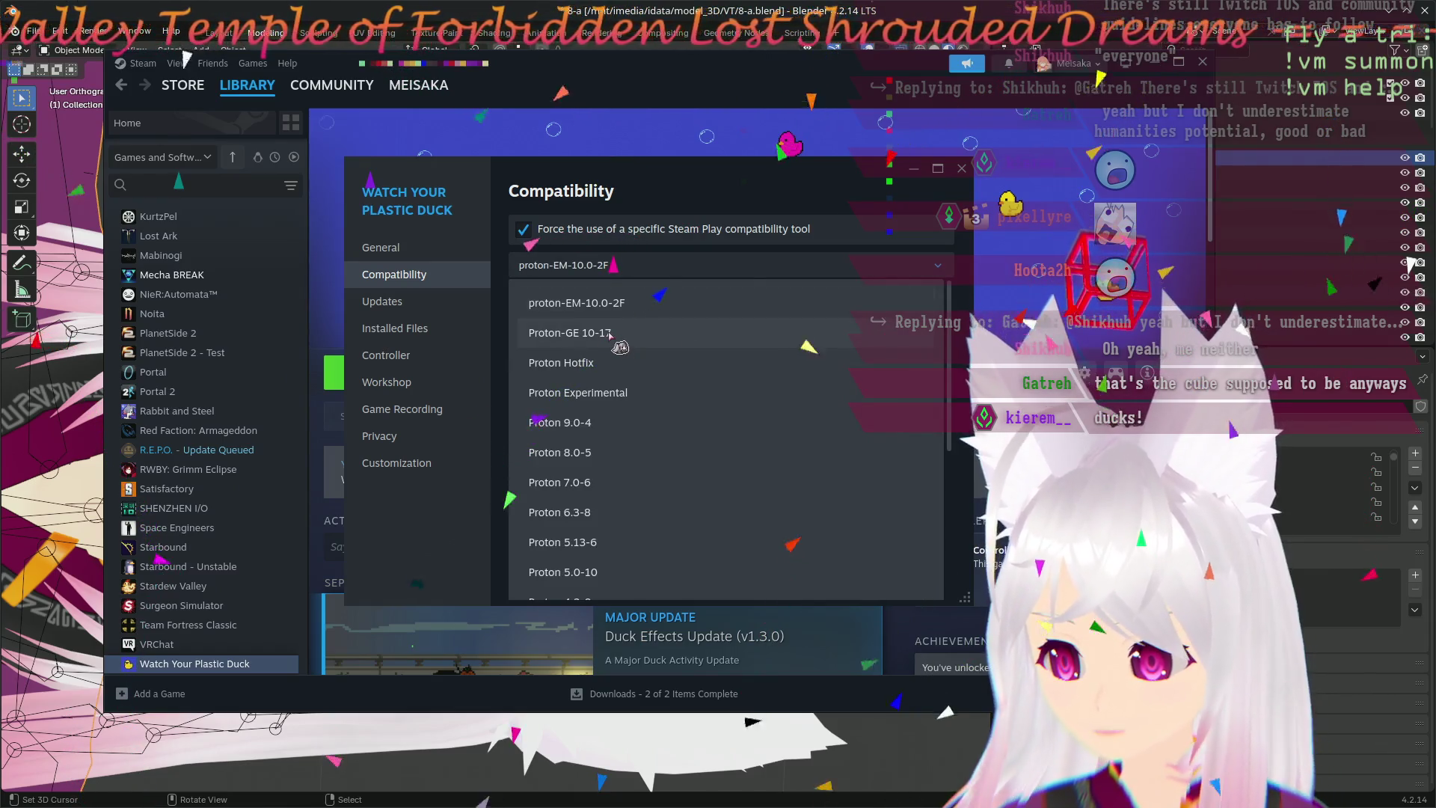
pyautogui.click(606, 333)
# - Launch Watch Your Plastic Duck and close the Steam library window
pyautogui.click(960, 168)
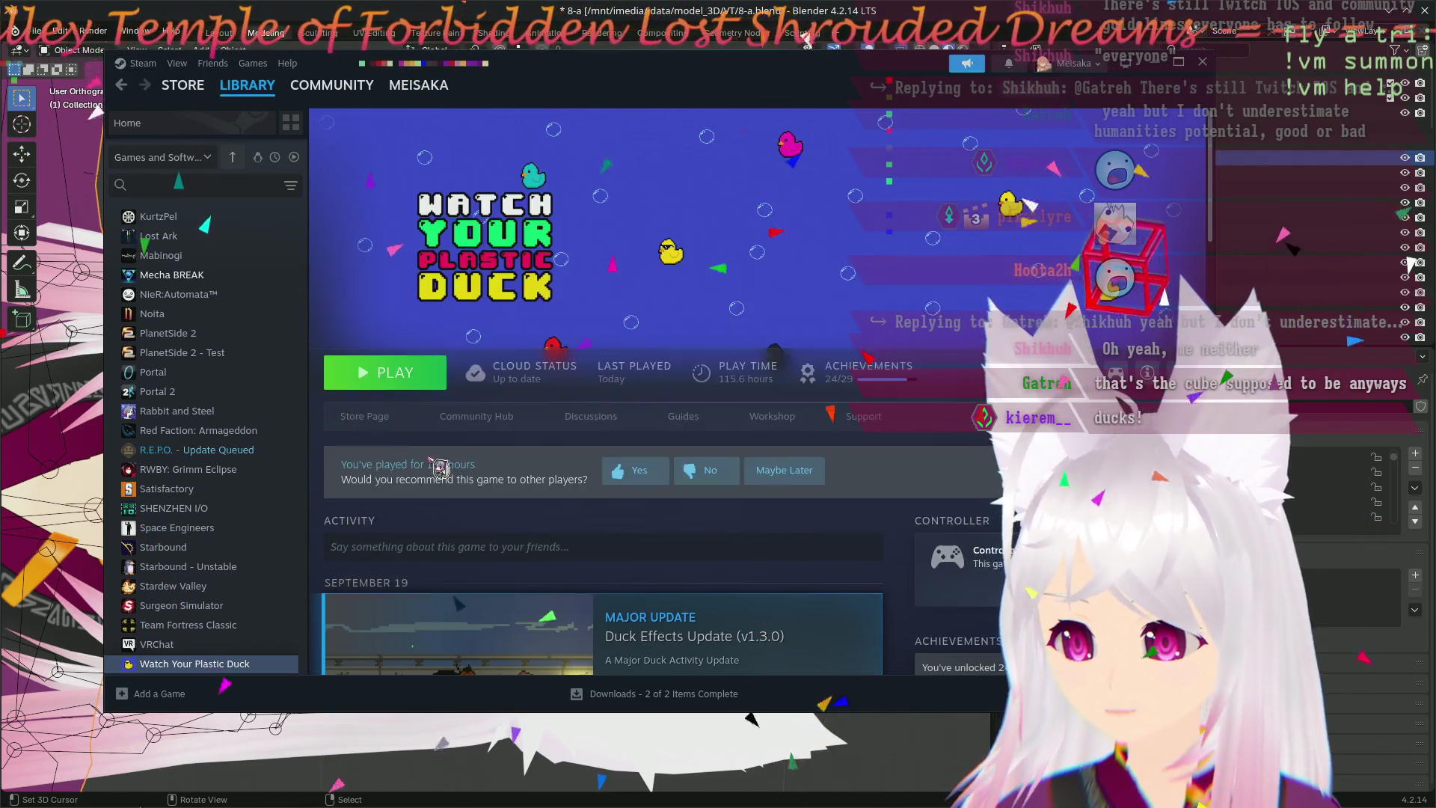
pyautogui.click(370, 373)
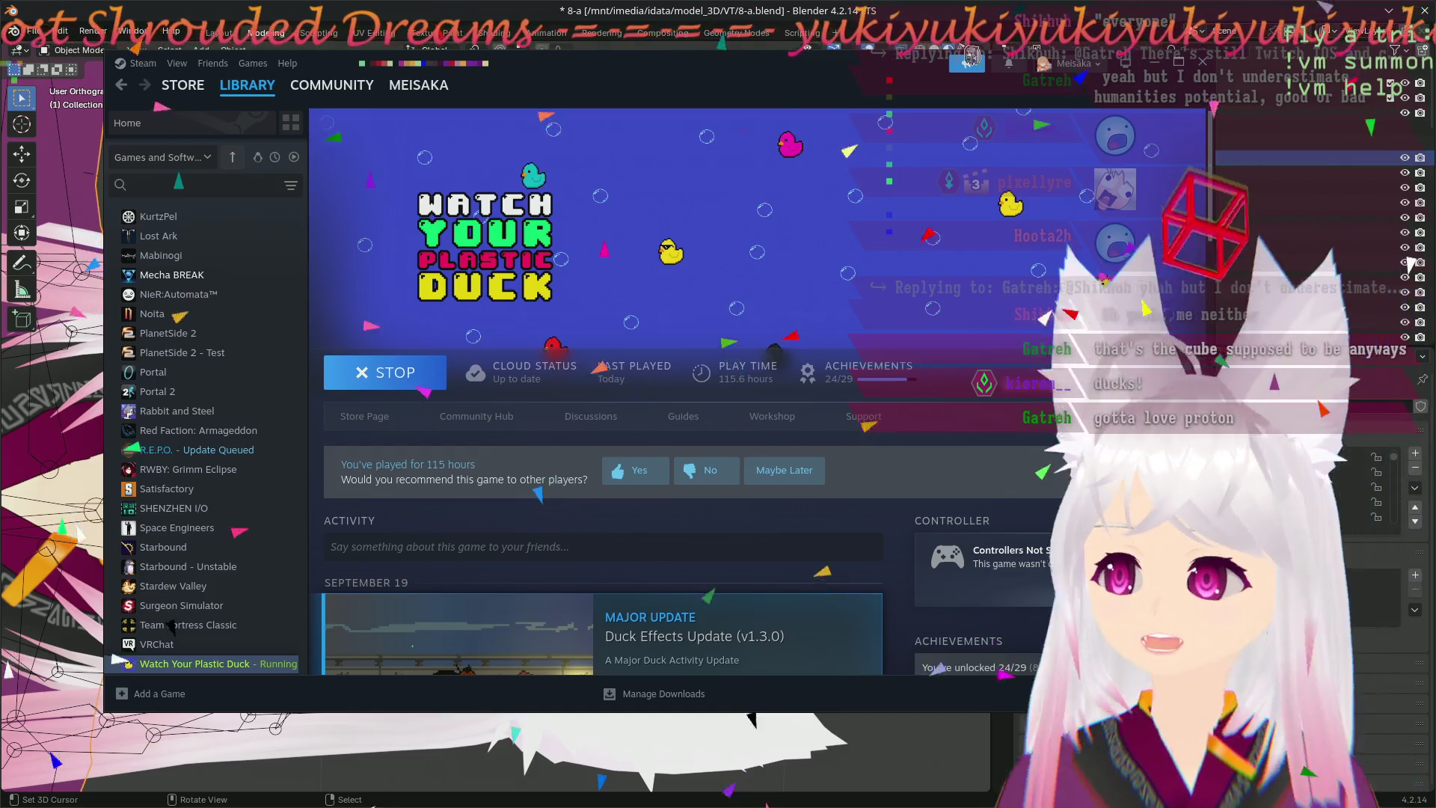
pyautogui.click(298, 15)
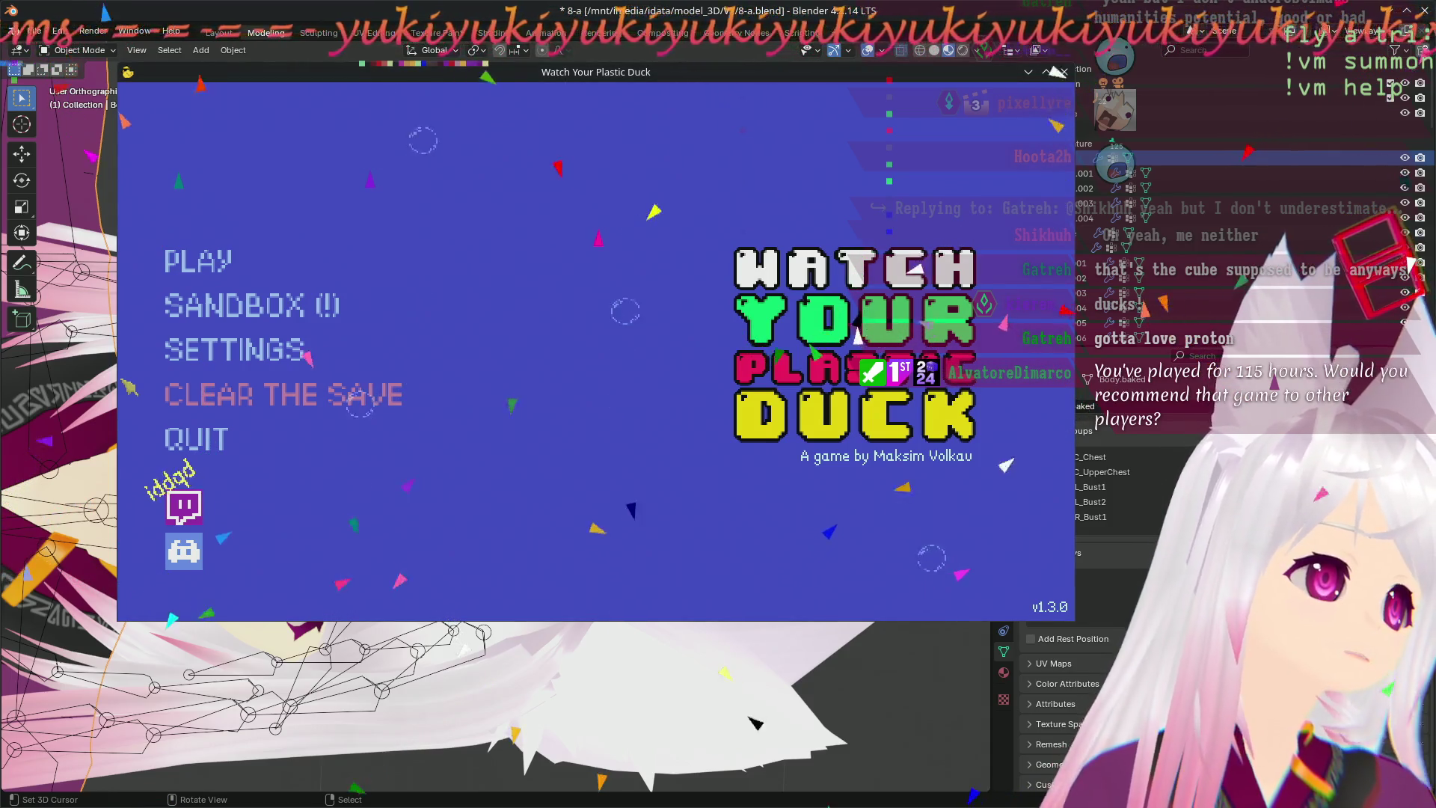
# - In qpwgraph, link the game's left output to Starship playback_AUX0 and reposition its node
pyautogui.hotkey('alt', 'Tab')
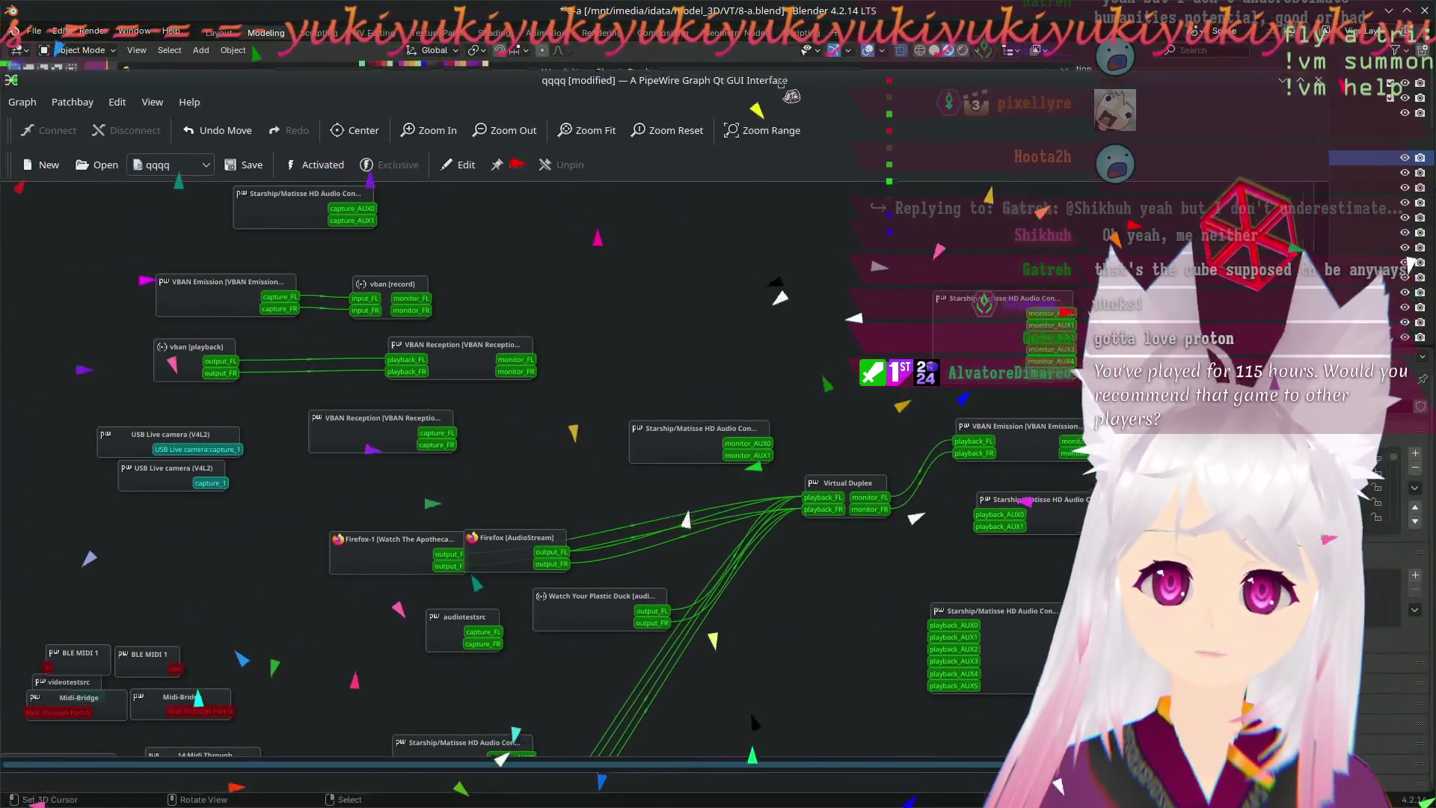
pyautogui.scroll(-3, 761, 446)
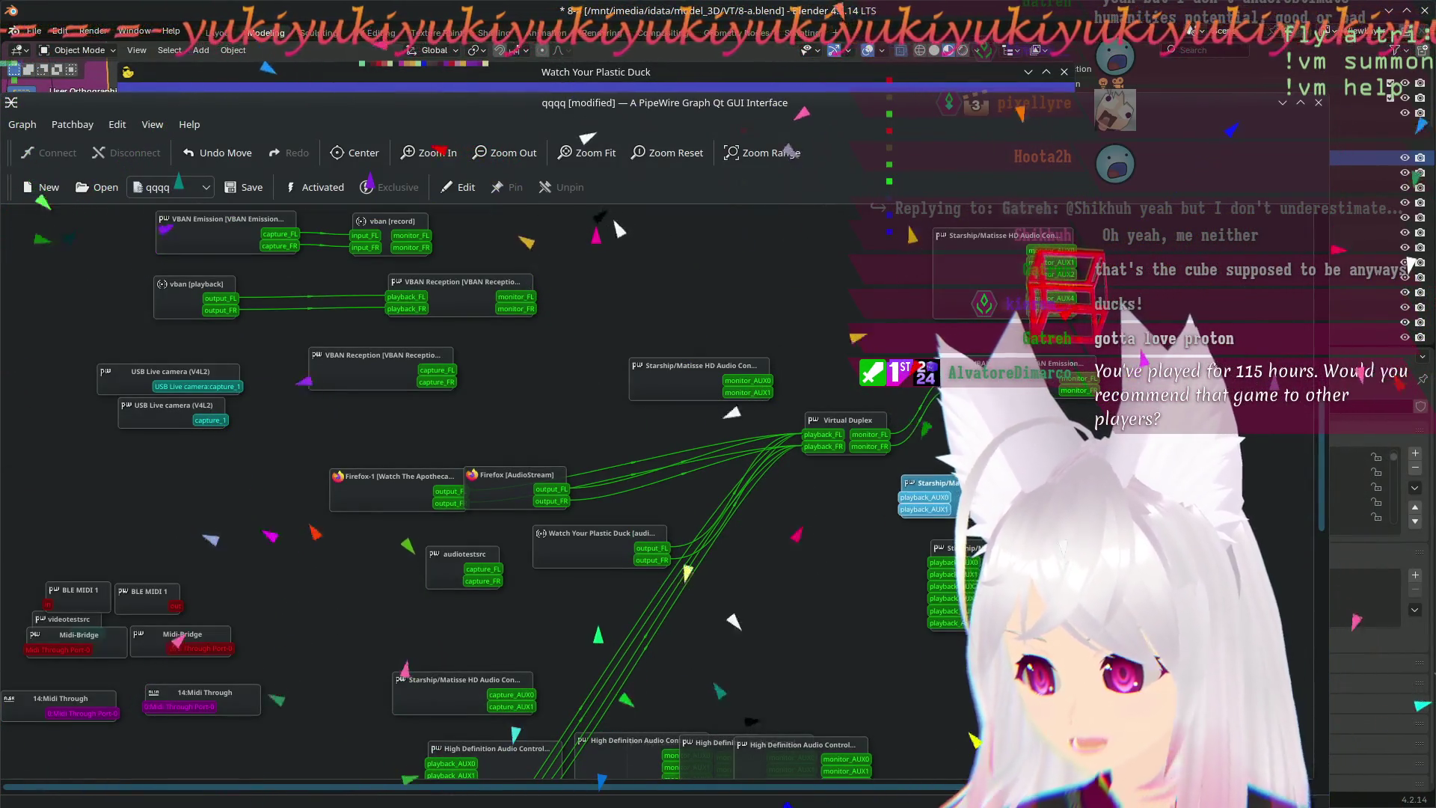
pyautogui.moveTo(651, 547); pyautogui.dragTo(913, 499)
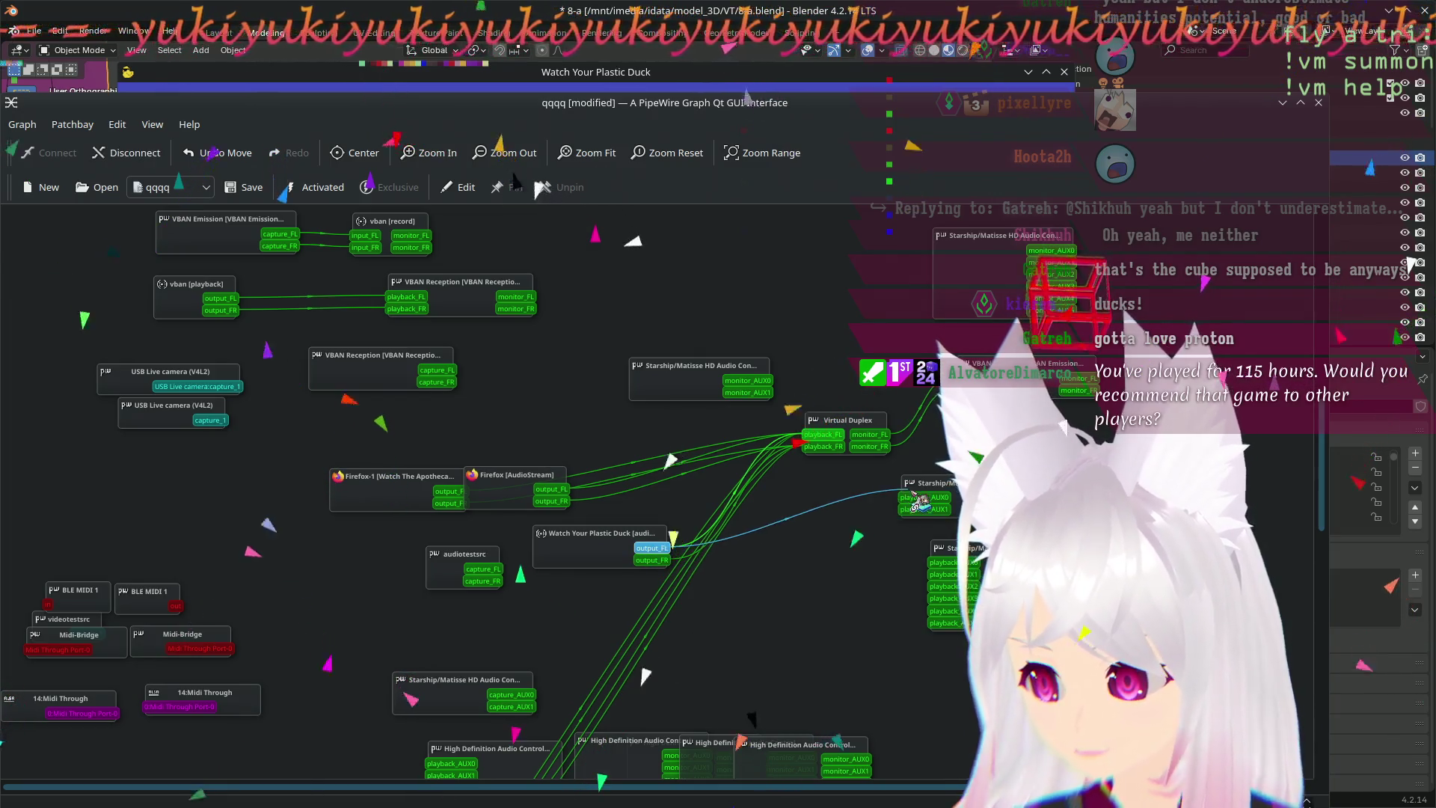
pyautogui.click(652, 558)
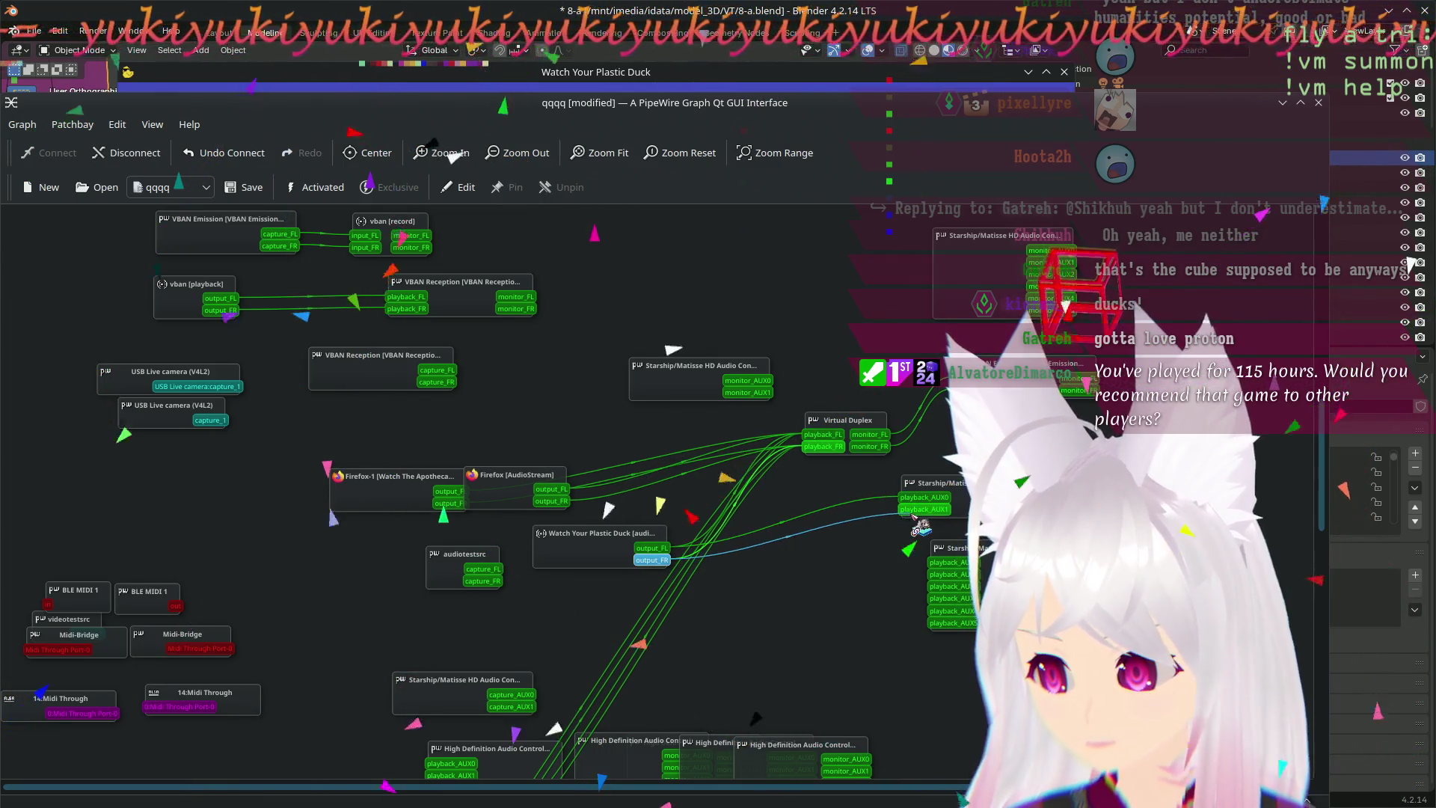
pyautogui.moveTo(589, 553); pyautogui.dragTo(535, 558)
pyautogui.click(696, 533)
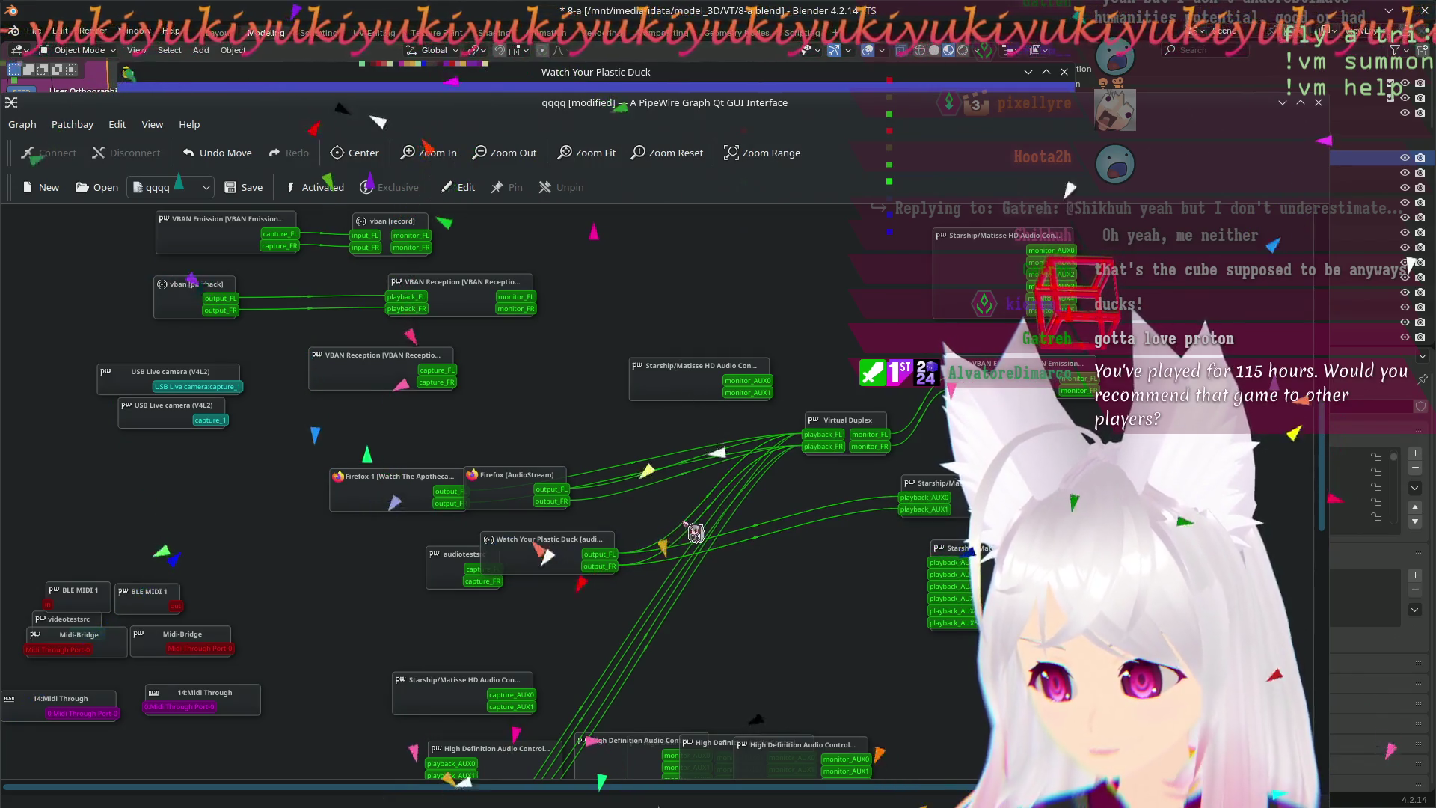
# - Remove the unwanted connections, move the game node back, and return to the game
pyautogui.rightClick(698, 534)
pyautogui.click(722, 554)
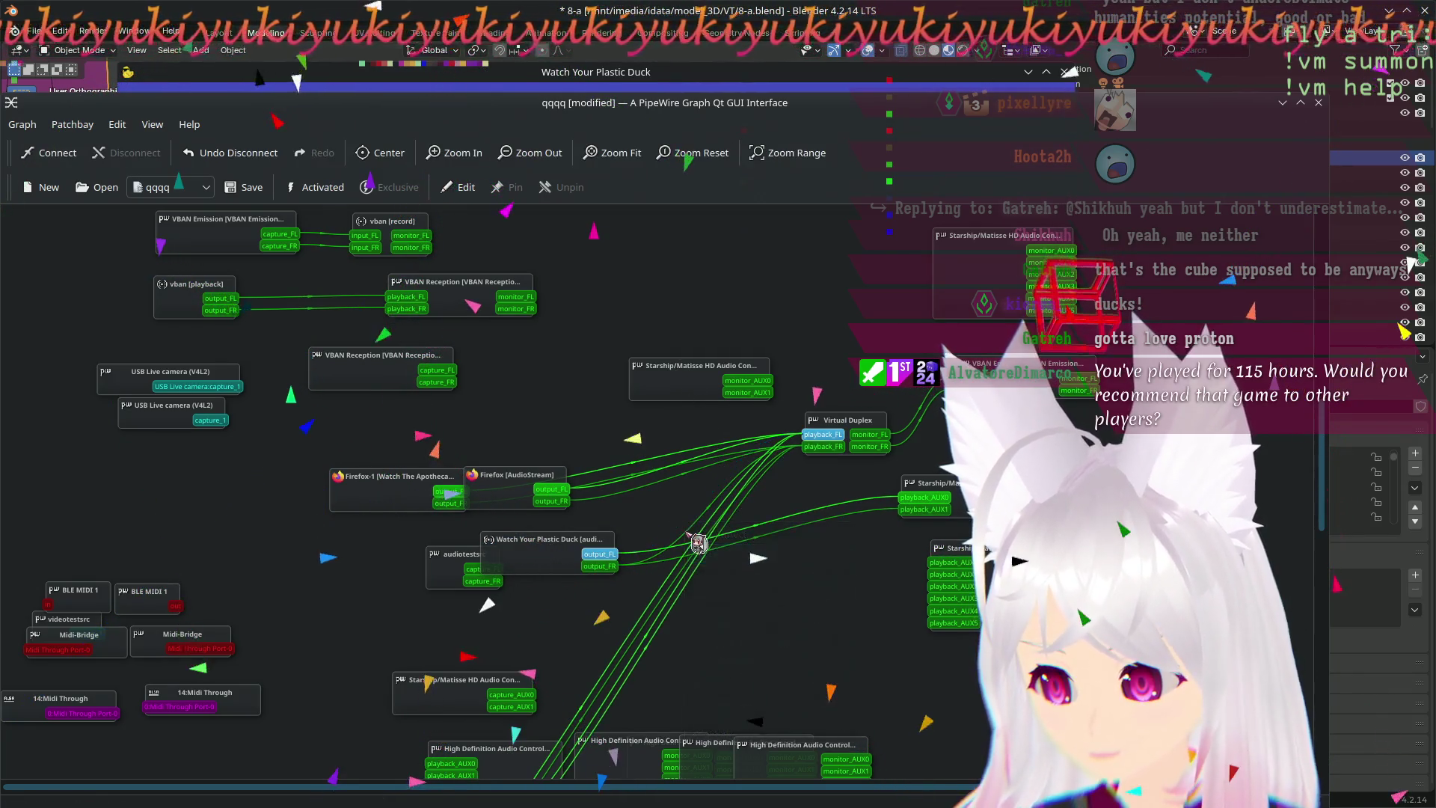
pyautogui.rightClick(698, 544)
pyautogui.click(719, 556)
pyautogui.moveTo(542, 570); pyautogui.dragTo(585, 576)
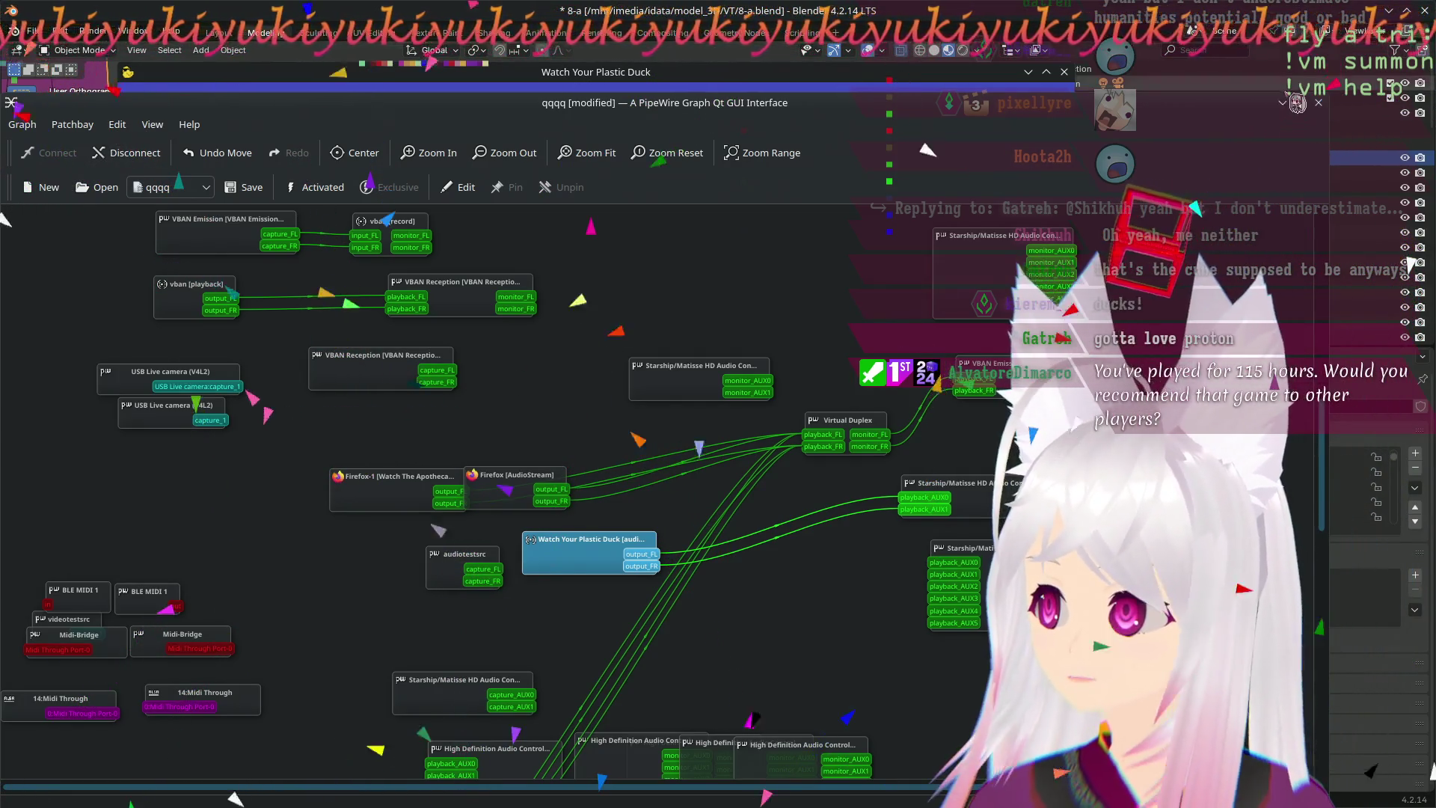
pyautogui.hotkey('alt', 'Tab')
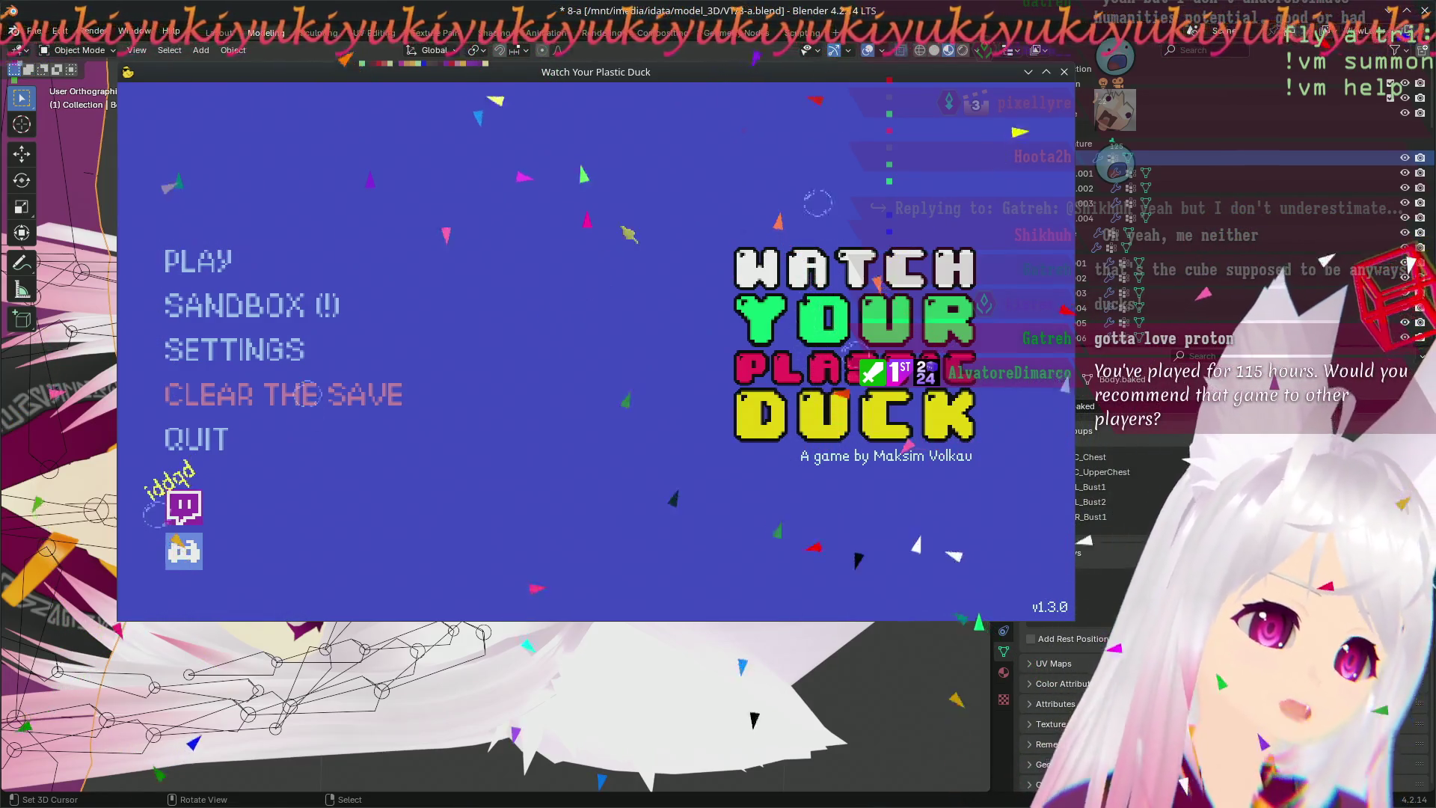
# - Start a game from Watch Your Plastic Duck's main menu
pyautogui.click(199, 261)
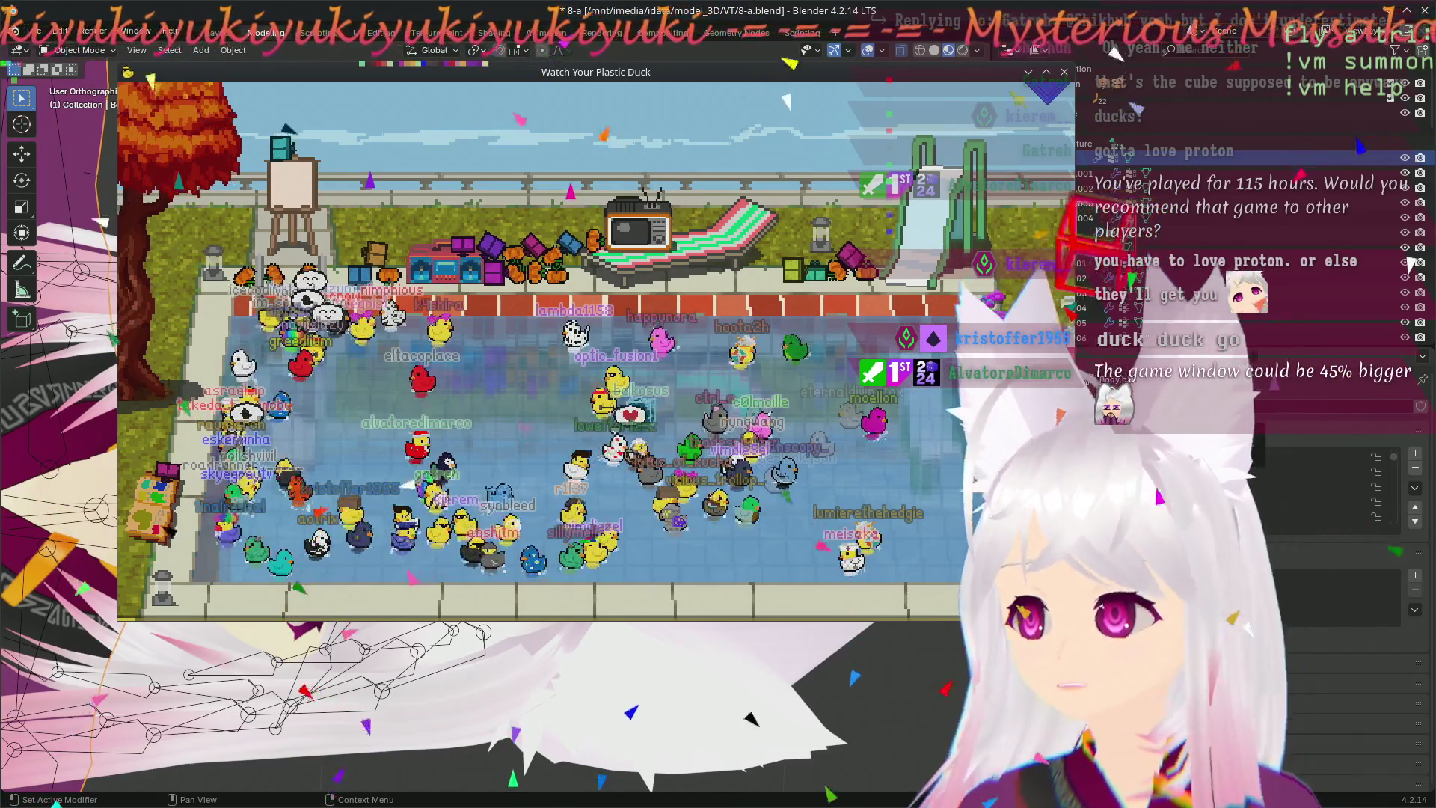
# - Turn on the Christmas snow and set the game window to No Titlebar and Frame
pyautogui.click(379, 108)
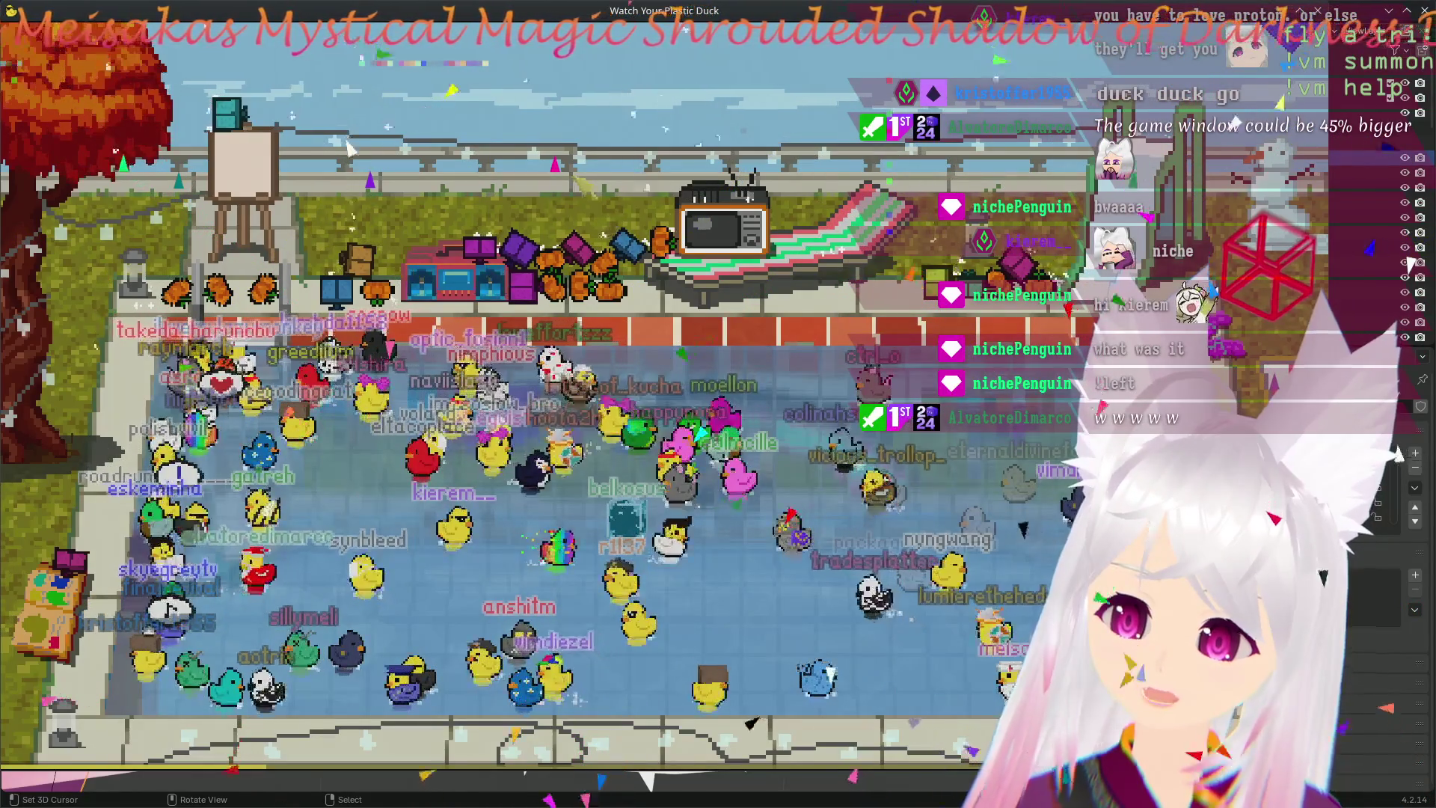
pyautogui.rightClick(596, 11)
pyautogui.moveTo(662, 82)
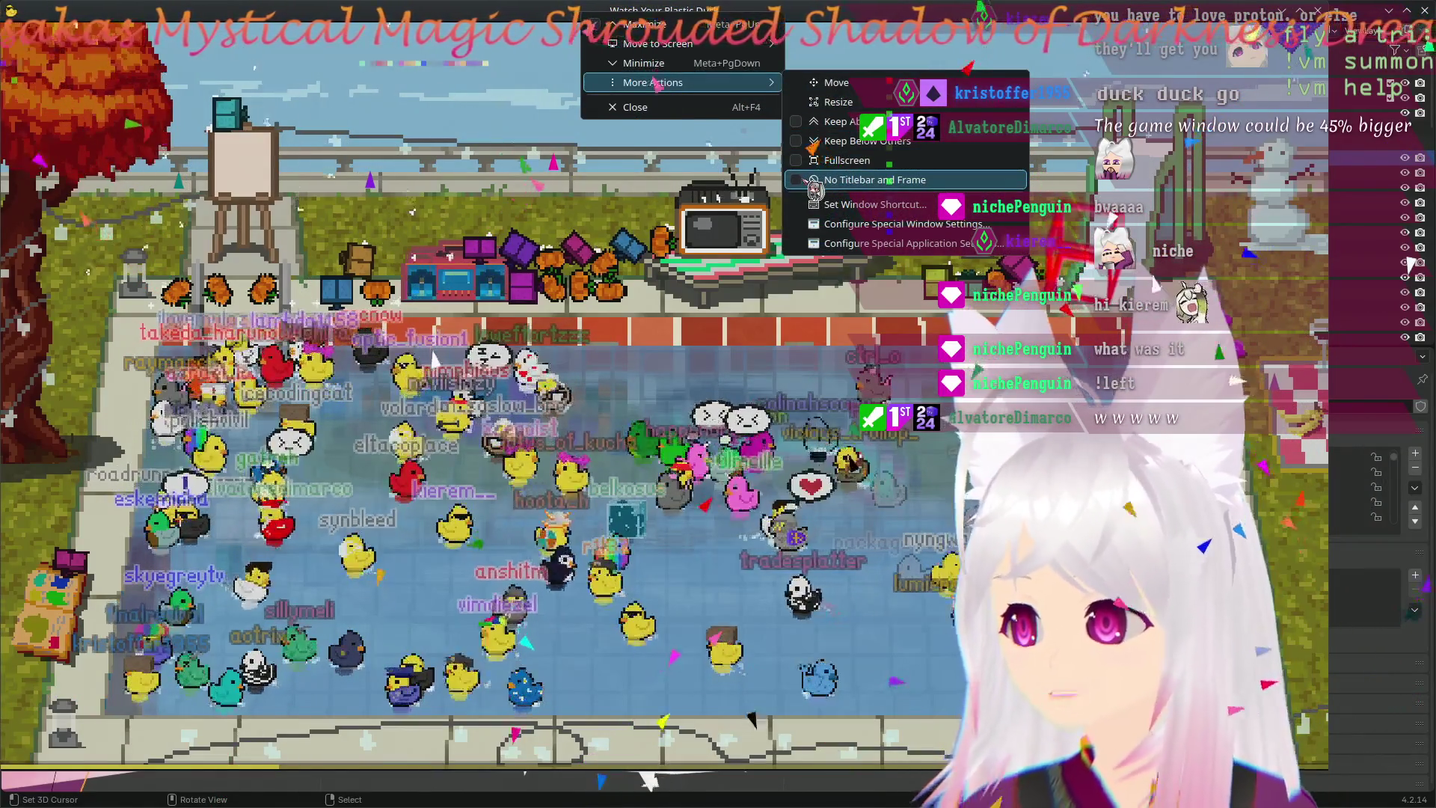
pyautogui.click(815, 180)
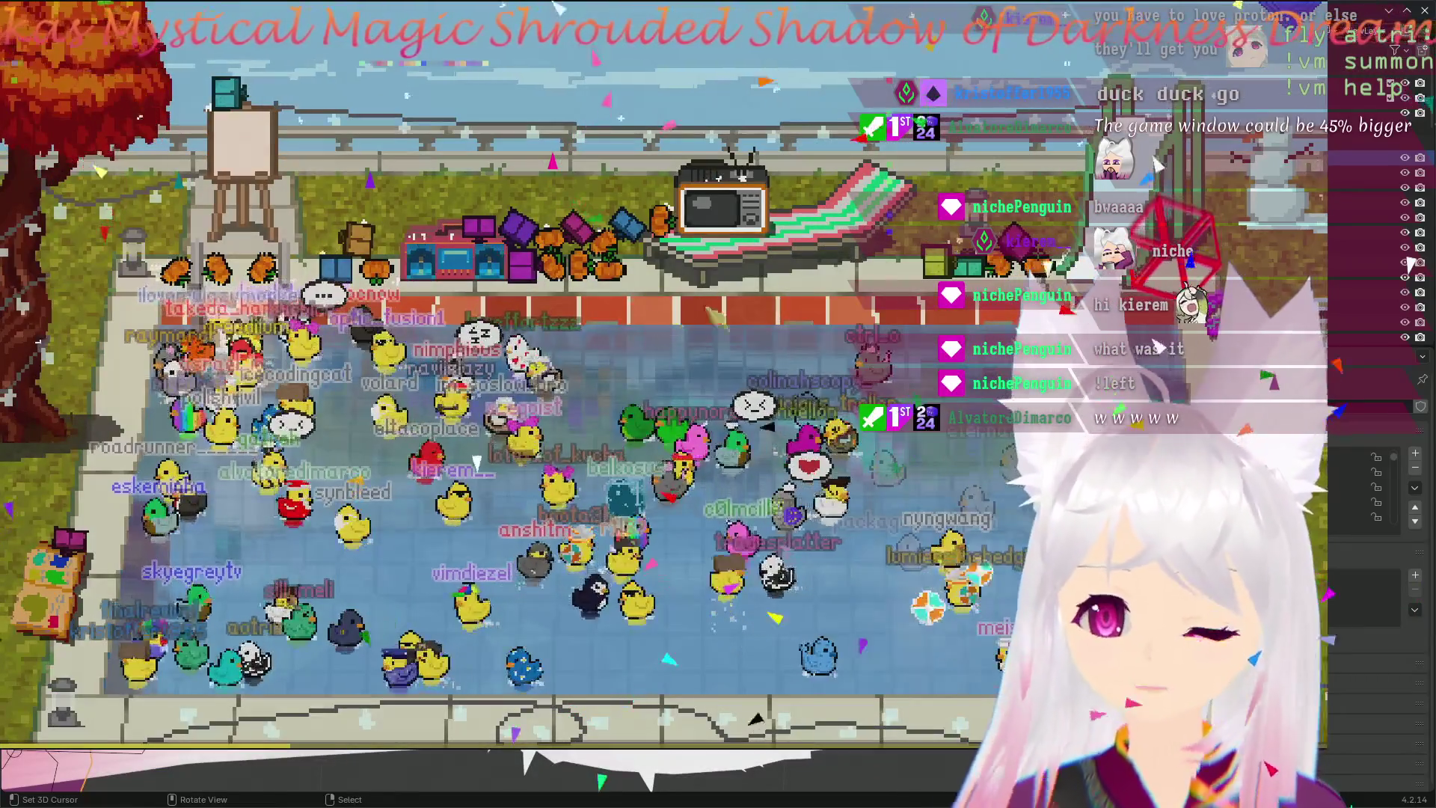